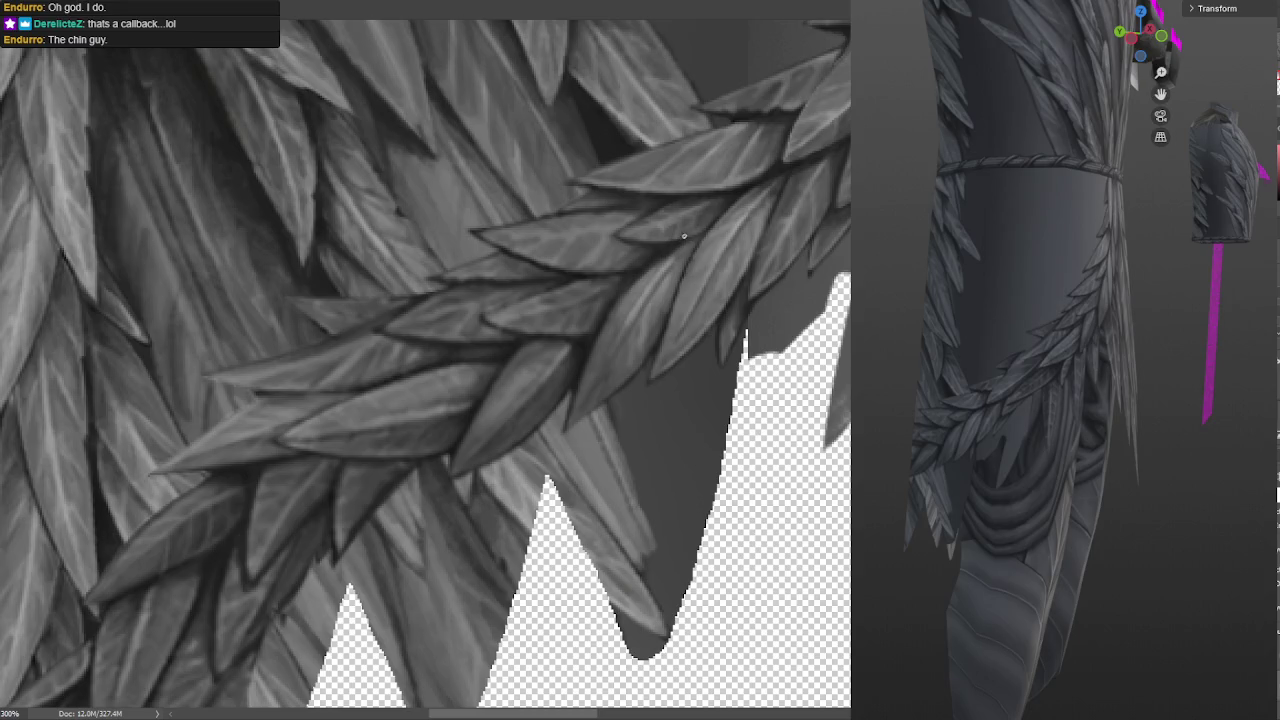
Bring the garland's lower edge into view and sample a mid-grey from the feather garland
scroll(569, 339, "down", 2, "alt")
scroll(569, 339, "down", 5, "alt")
scroll(569, 339, "down", 3, "alt")
scroll(569, 339, "down", 1, "alt")
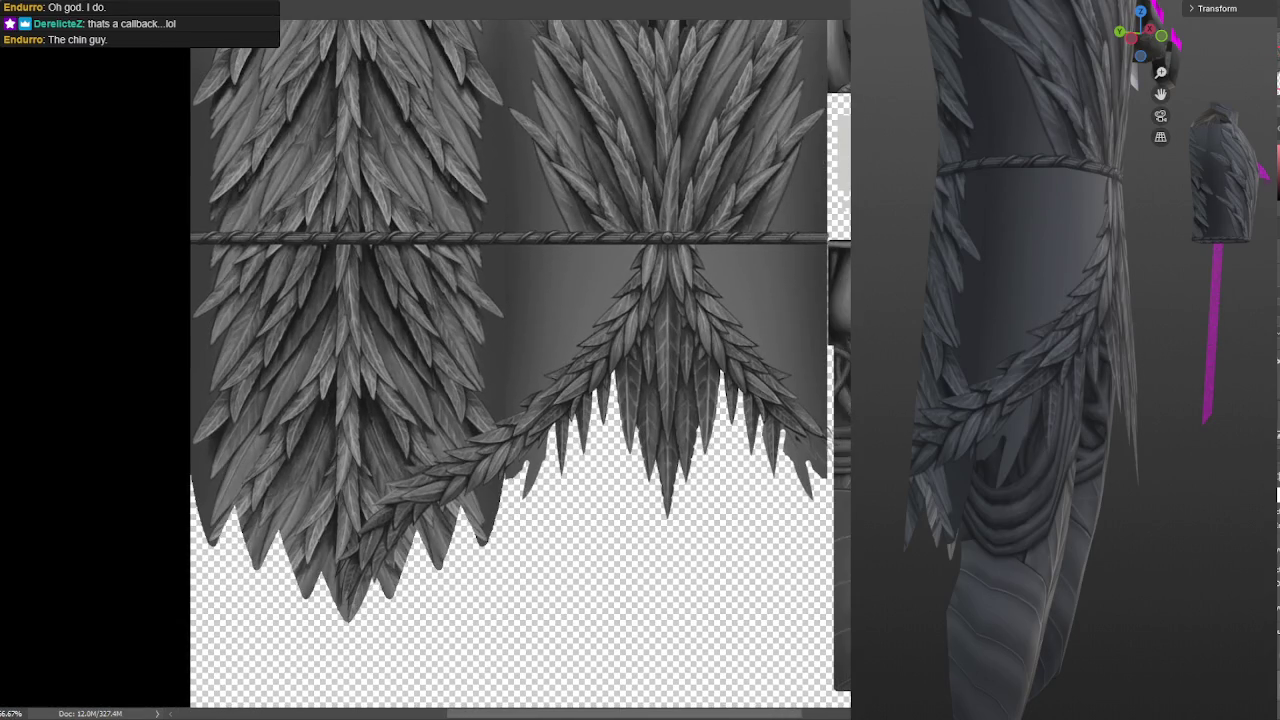
scroll(569, 339, "down", 1, "alt")
scroll(628, 437, "up", 3, "alt")
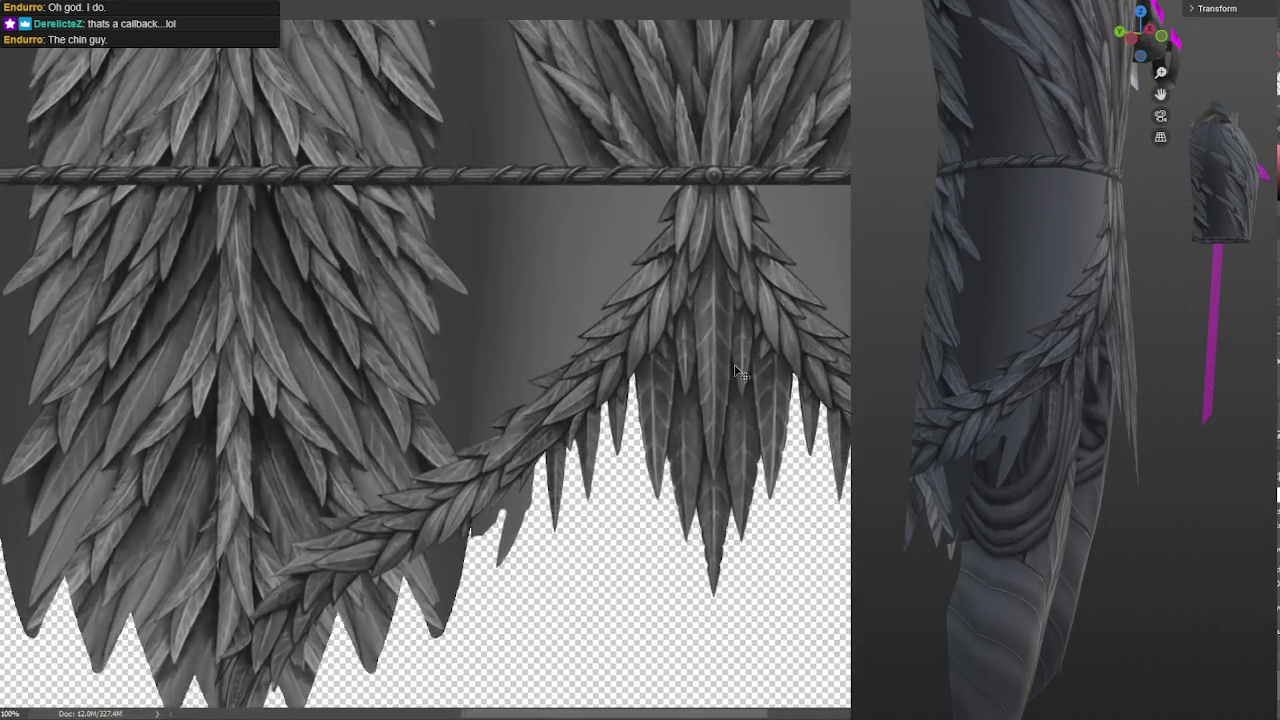
scroll(628, 437, "up", 2, "alt")
scroll(628, 437, "up", 2, "alt")
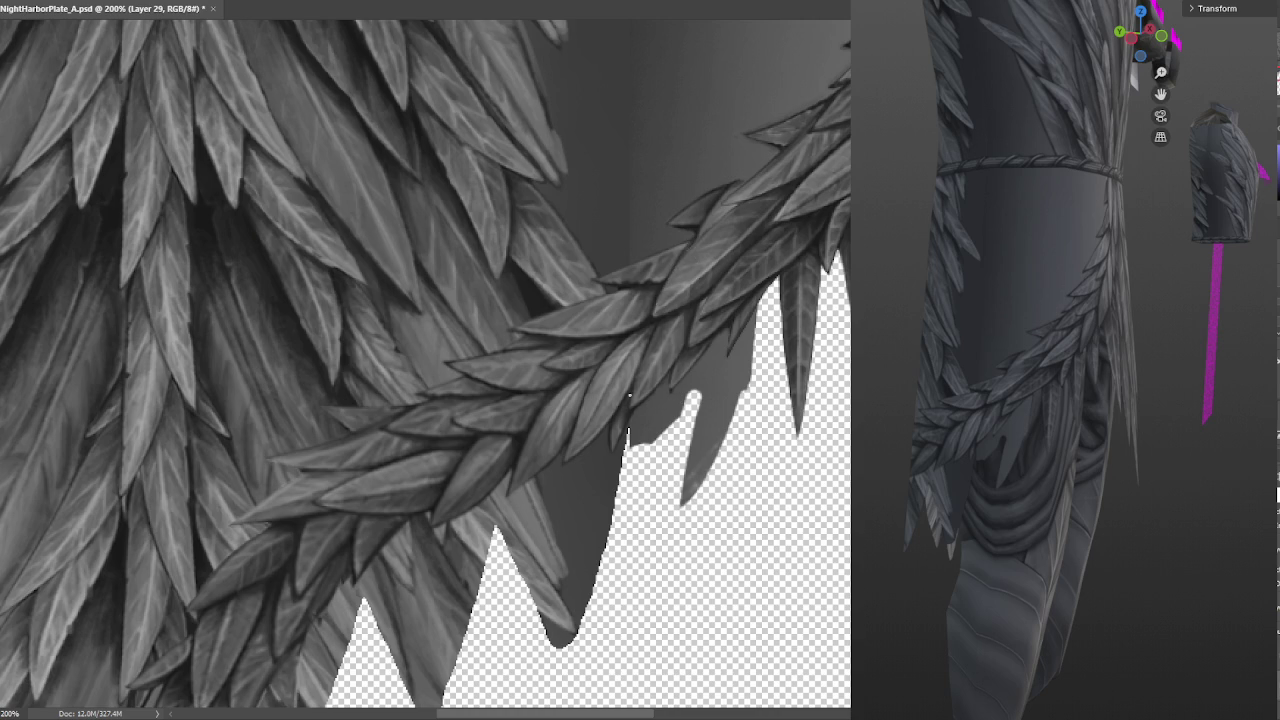
left_click_drag(628, 410, 688, 340)
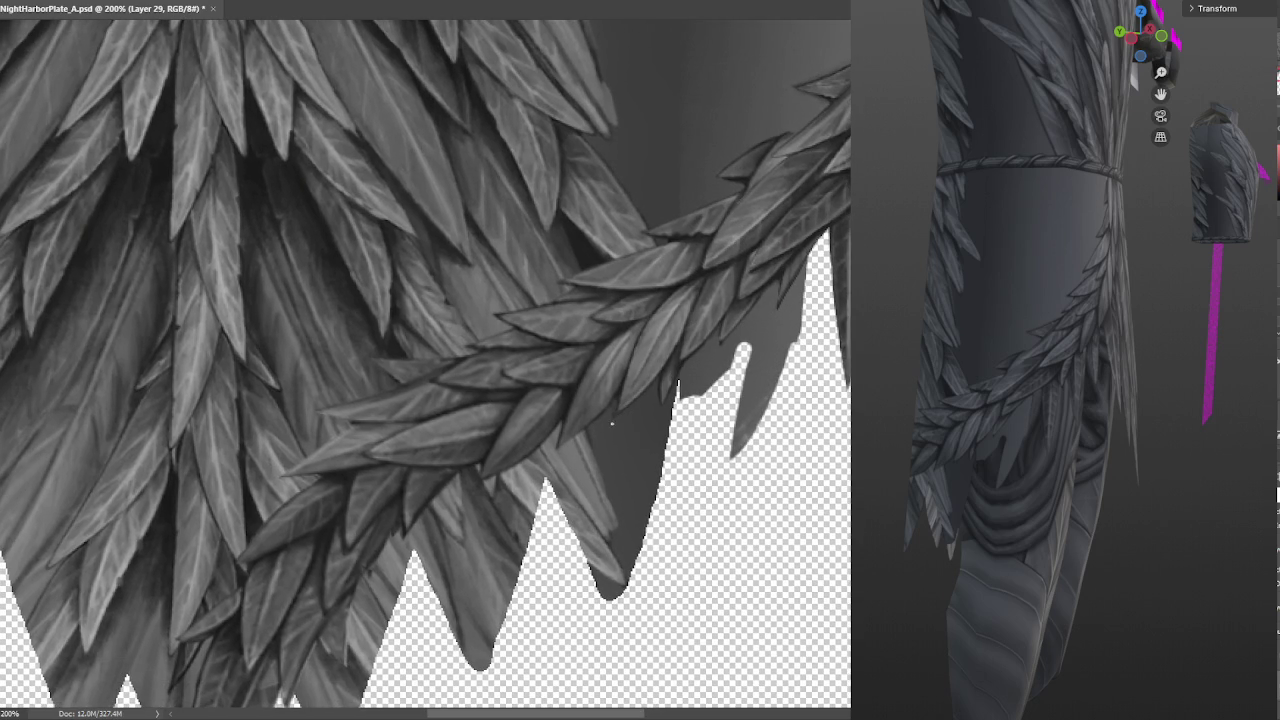
left_click(621, 383, "alt")
left_click(612, 360)
left_click(628, 327)
Return to 200% zoom and paint a thin dark line along a garland leaf edge
scroll(262, 152, "down", 1, "alt")
scroll(262, 152, "down", 2, "alt")
scroll(262, 152, "down", 1, "alt")
scroll(262, 152, "down", 1, "alt")
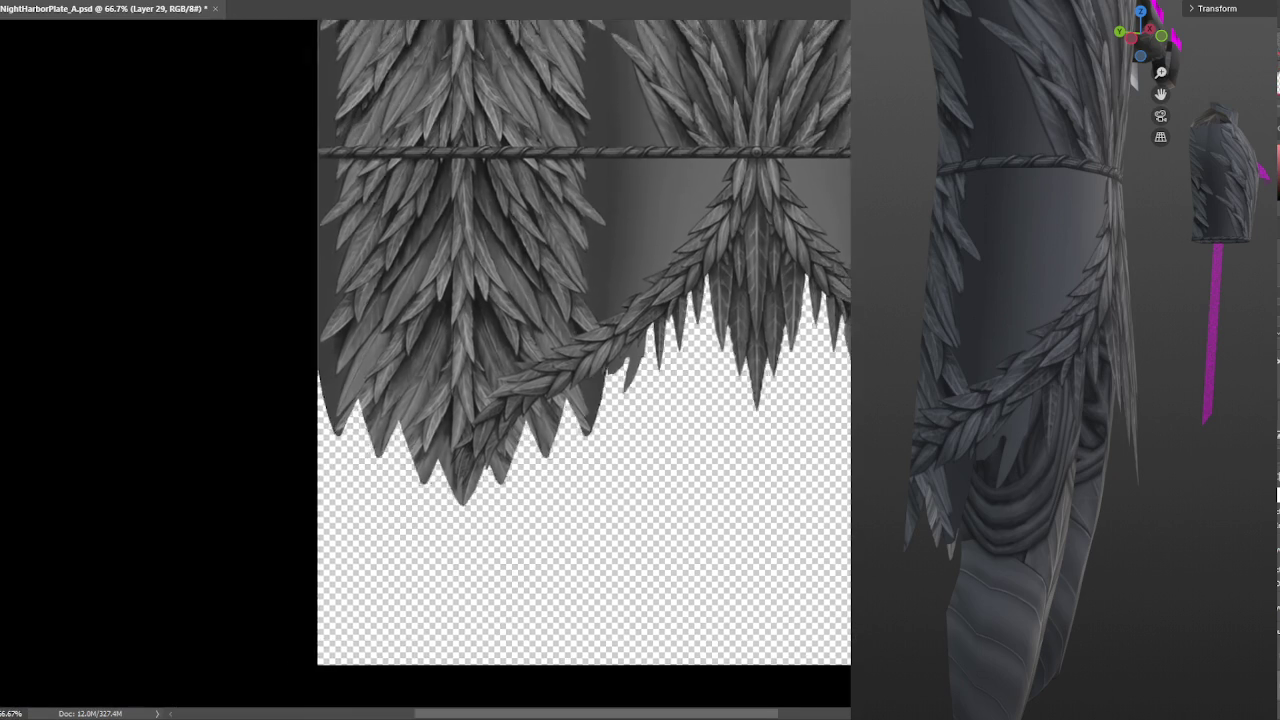
scroll(262, 152, "down", 1, "alt")
scroll(675, 349, "up", 2, "alt")
scroll(675, 349, "up", 2, "alt")
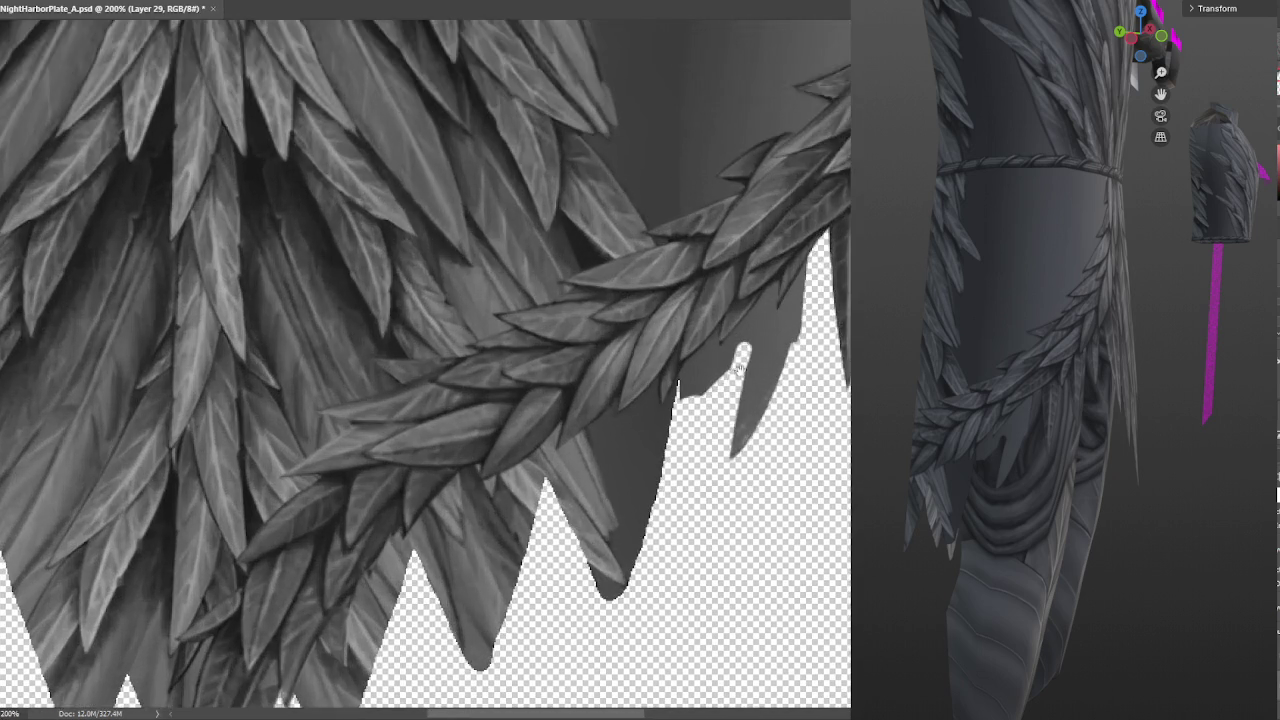
scroll(675, 349, "up", 2, "alt")
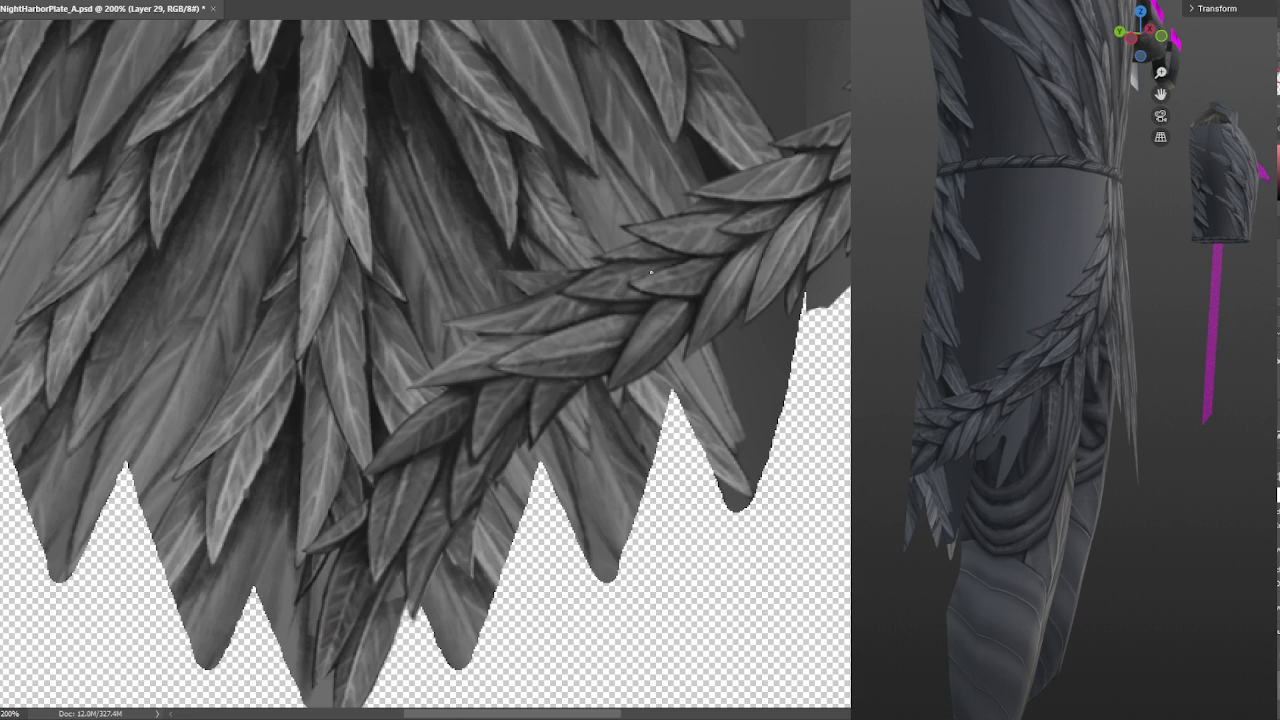
left_click_drag(660, 270, 632, 281)
Replace the first stroke with a darker thin line along the leaf edge, then pan the view
key("ctrl+z")
mouse_move(646, 275)
left_mouse_down()
mouse_move(634, 282)
mouse_move(674, 257)
left_mouse_up()
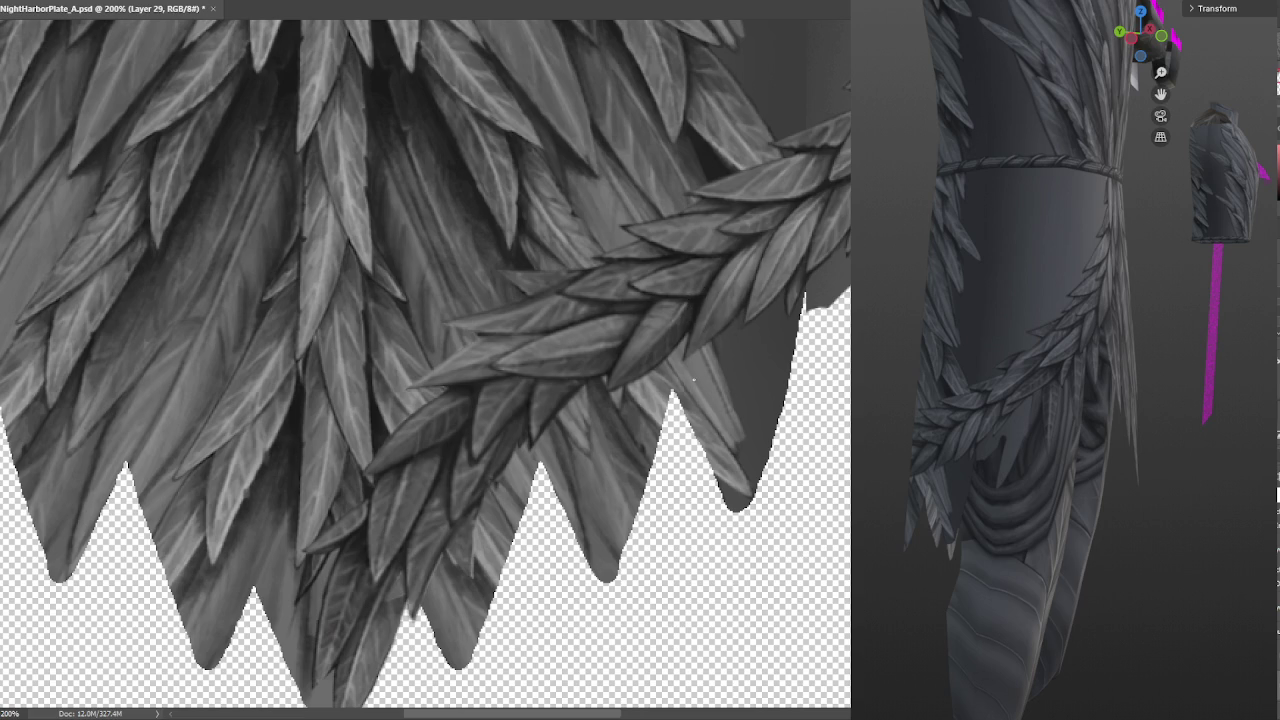
left_click(686, 300)
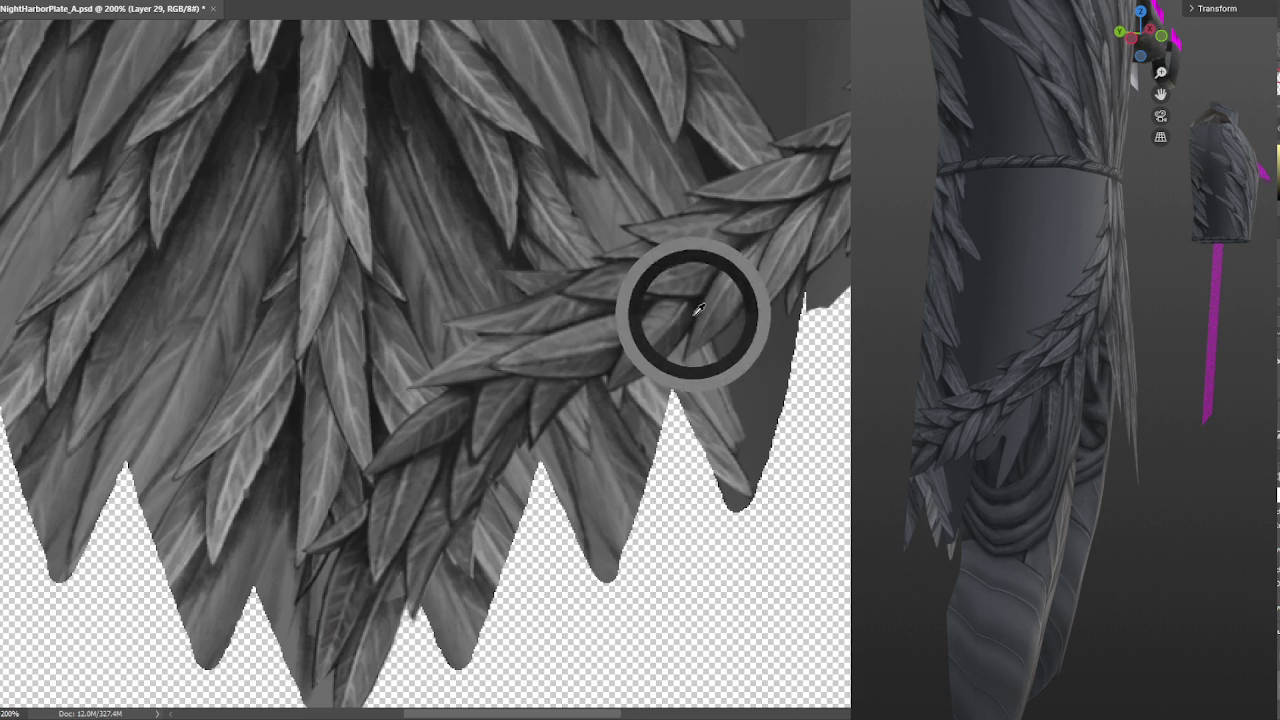
left_click_drag(651, 372, 715, 313)
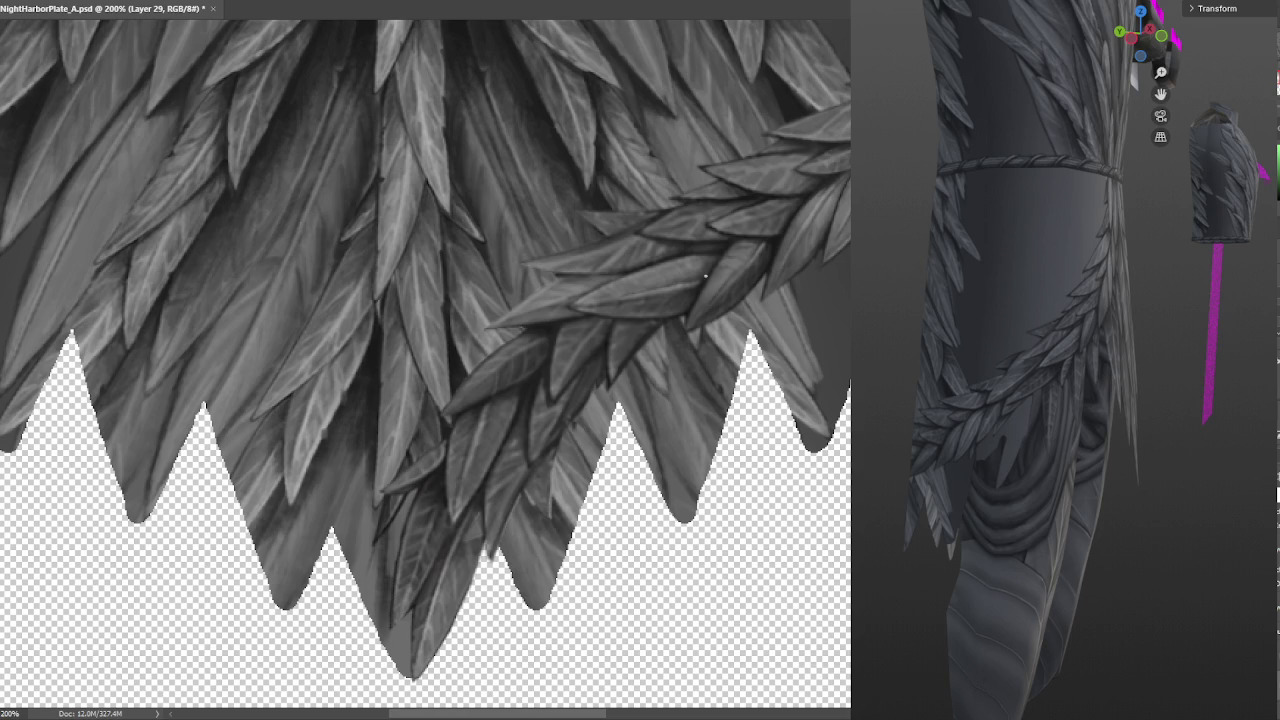
Sample a new foreground grey from the skirt feathers with repeated Alt-clicks
left_click(698, 285)
left_click(702, 274)
left_click(701, 276)
left_click(350, 300, "alt")
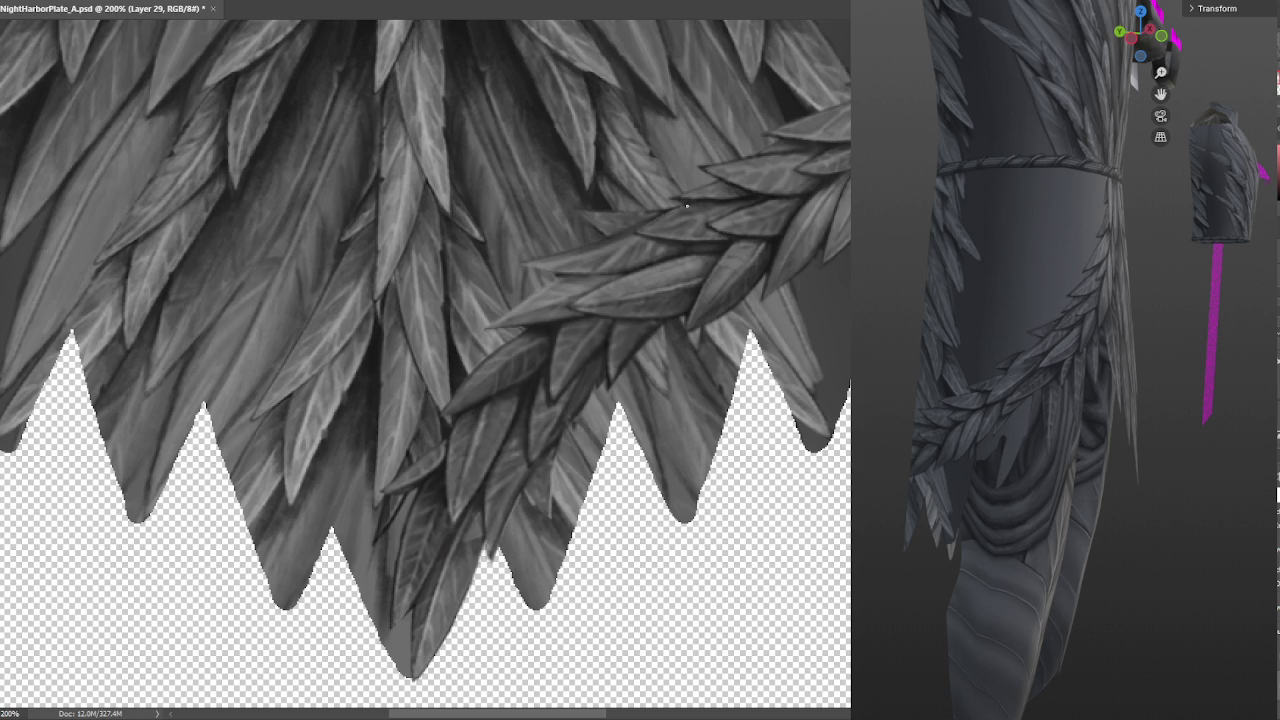
scroll(800, 200, "left", 5)
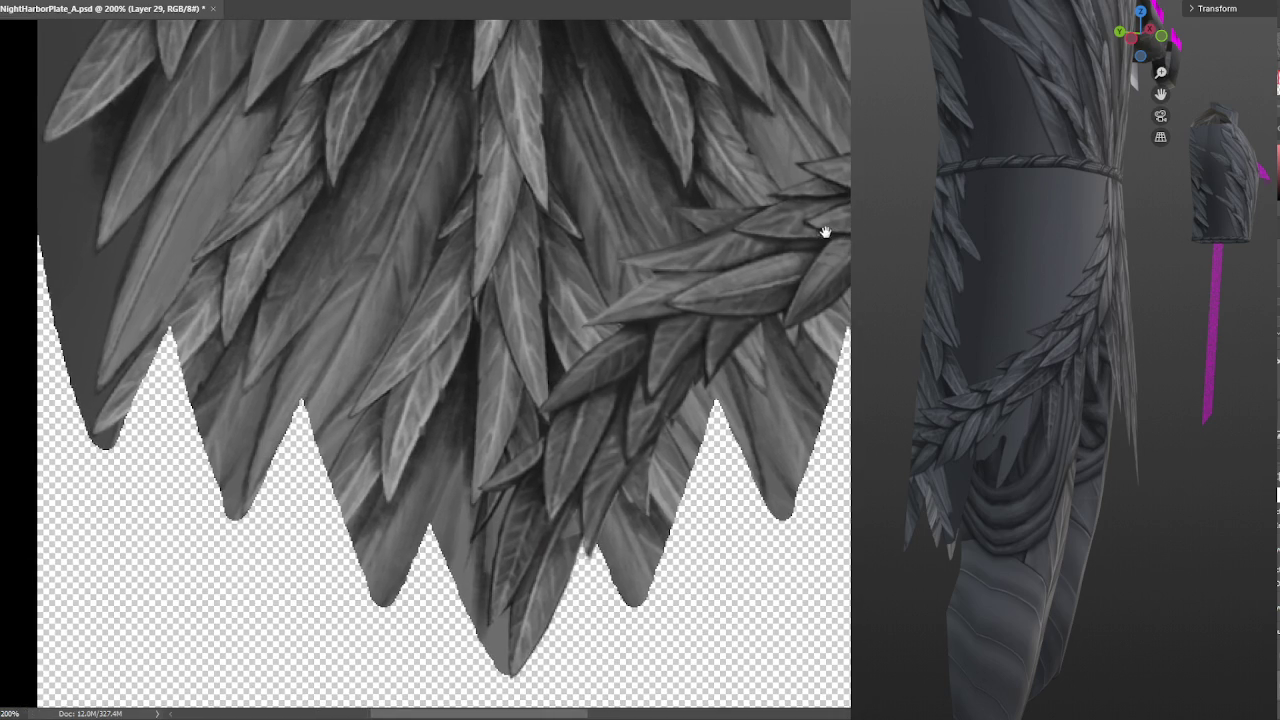
Paint two dark strokes along the braid feather edge, then pan toward the skirt's left side
left_click_drag(722, 268, 674, 290)
left_click_drag(715, 270, 672, 272)
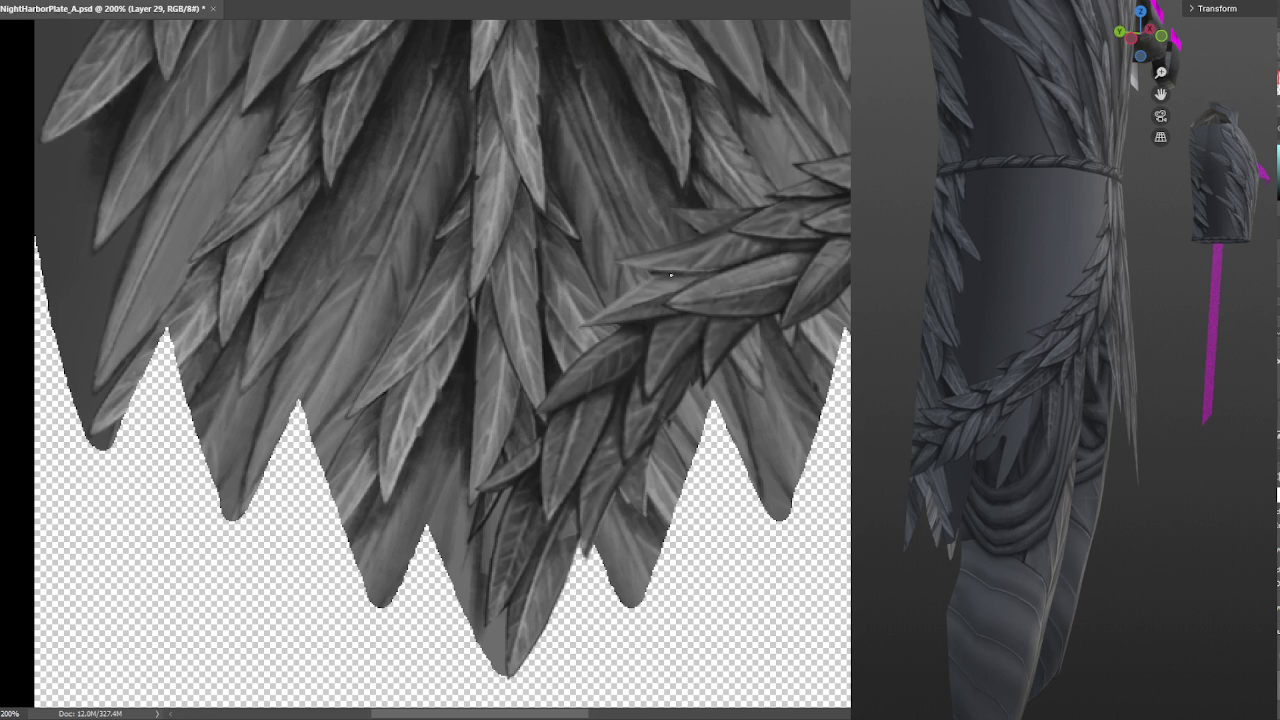
left_click(702, 190)
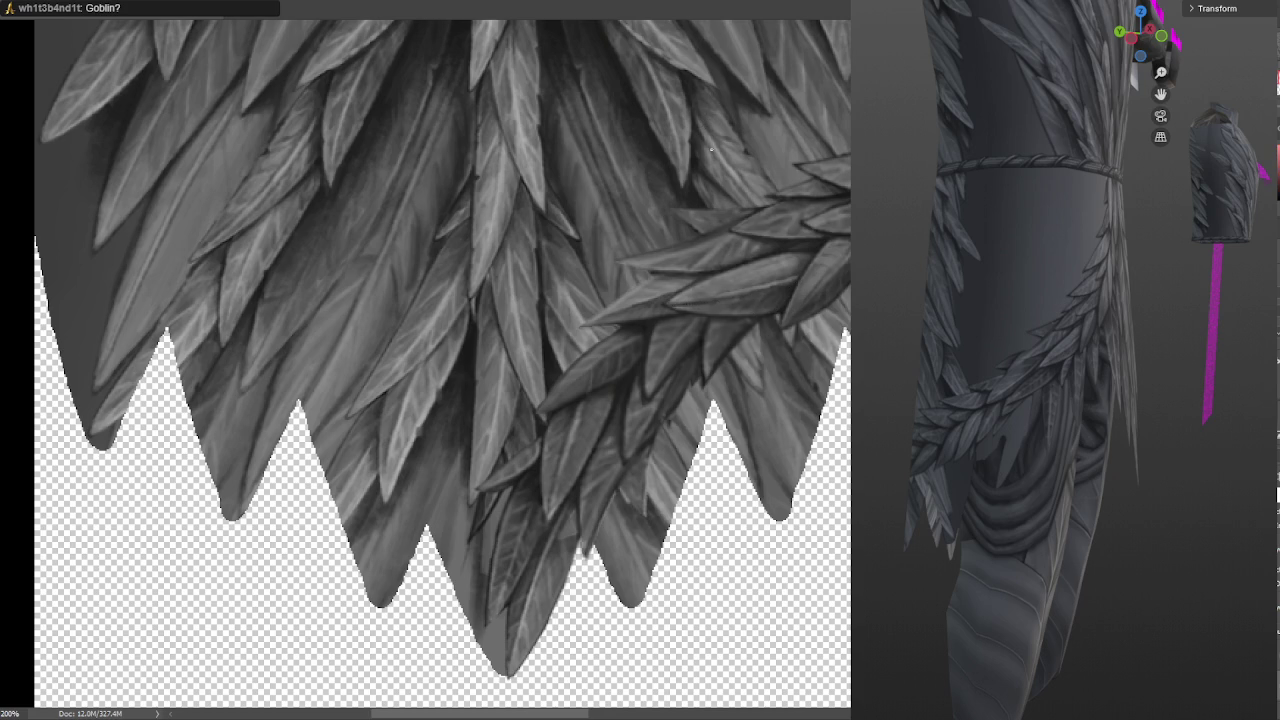
key("ctrl")
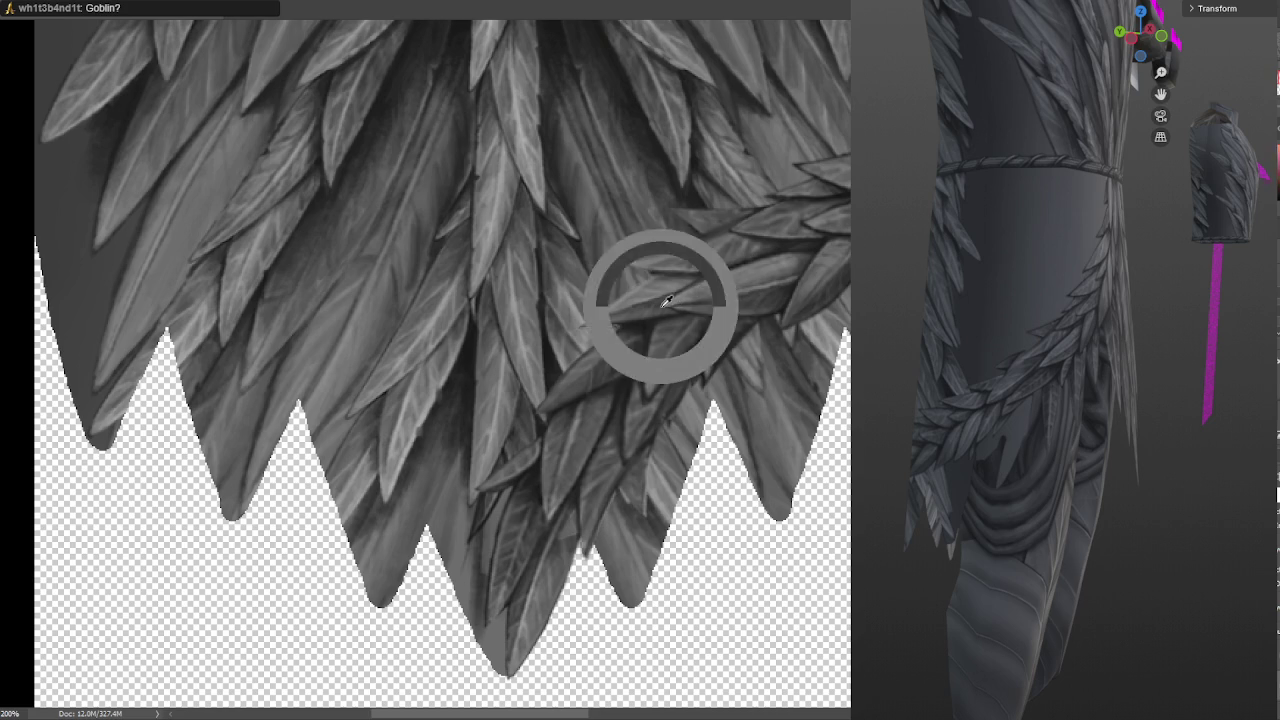
key("ctrl")
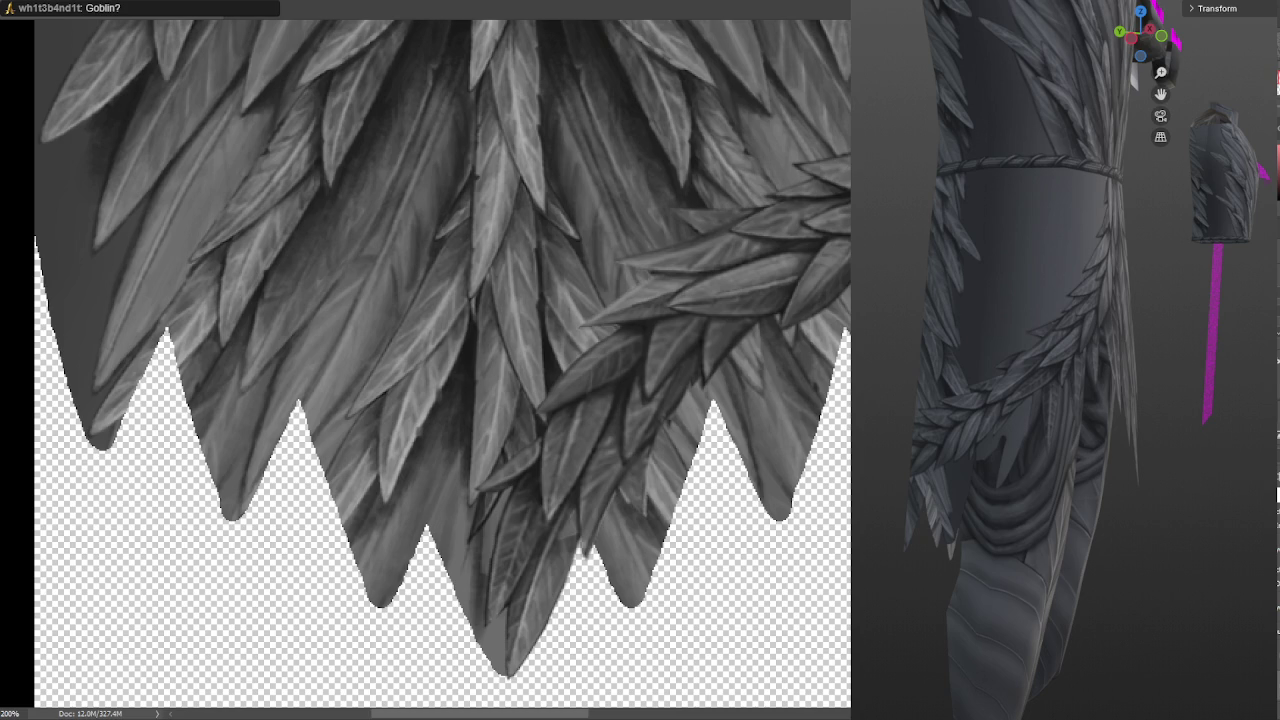
left_click_drag(648, 289, 763, 337)
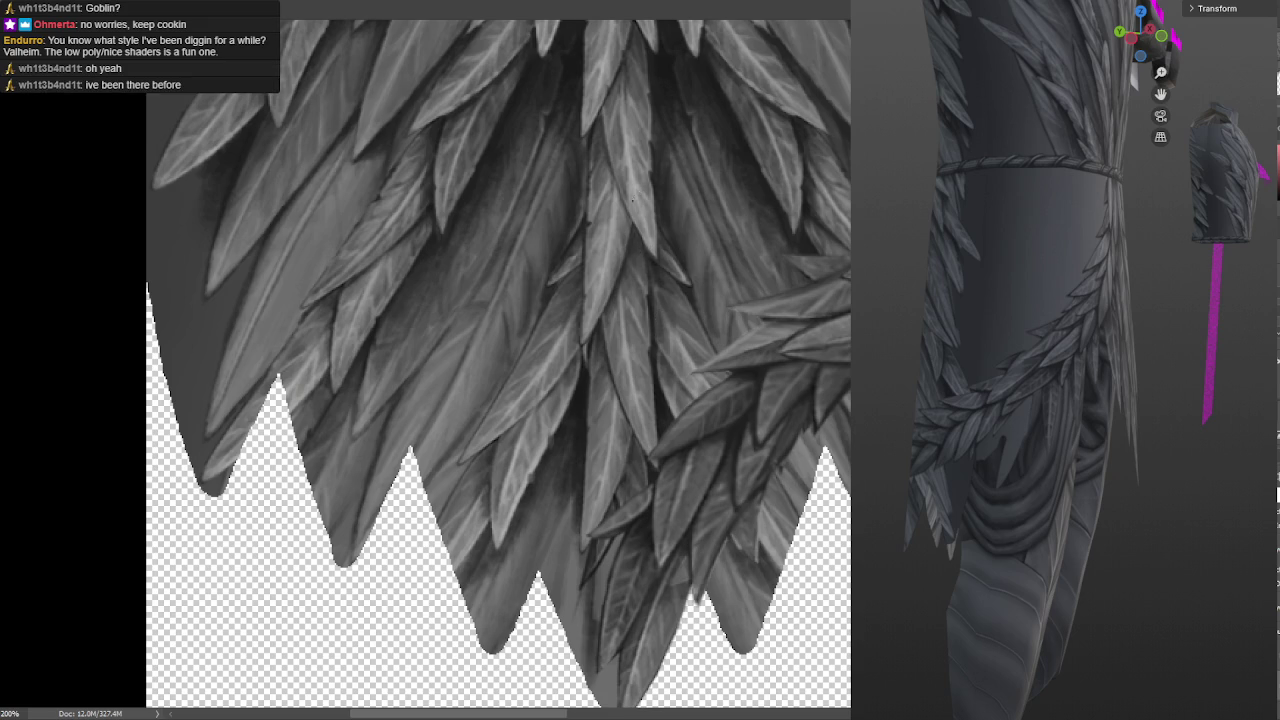
Sample greys from the skirt feathers and pan across the skirt's lower edge
left_click(577, 200, "alt")
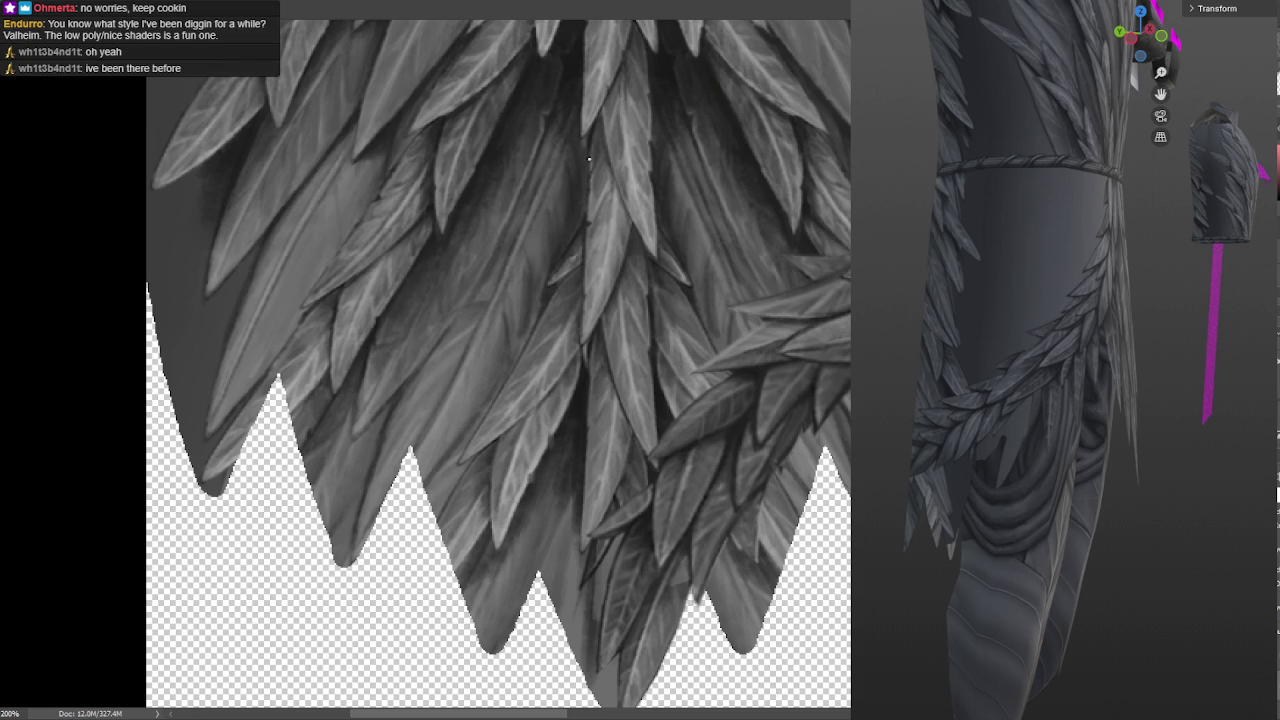
left_click(648, 86, "alt")
left_click(548, 256, "alt")
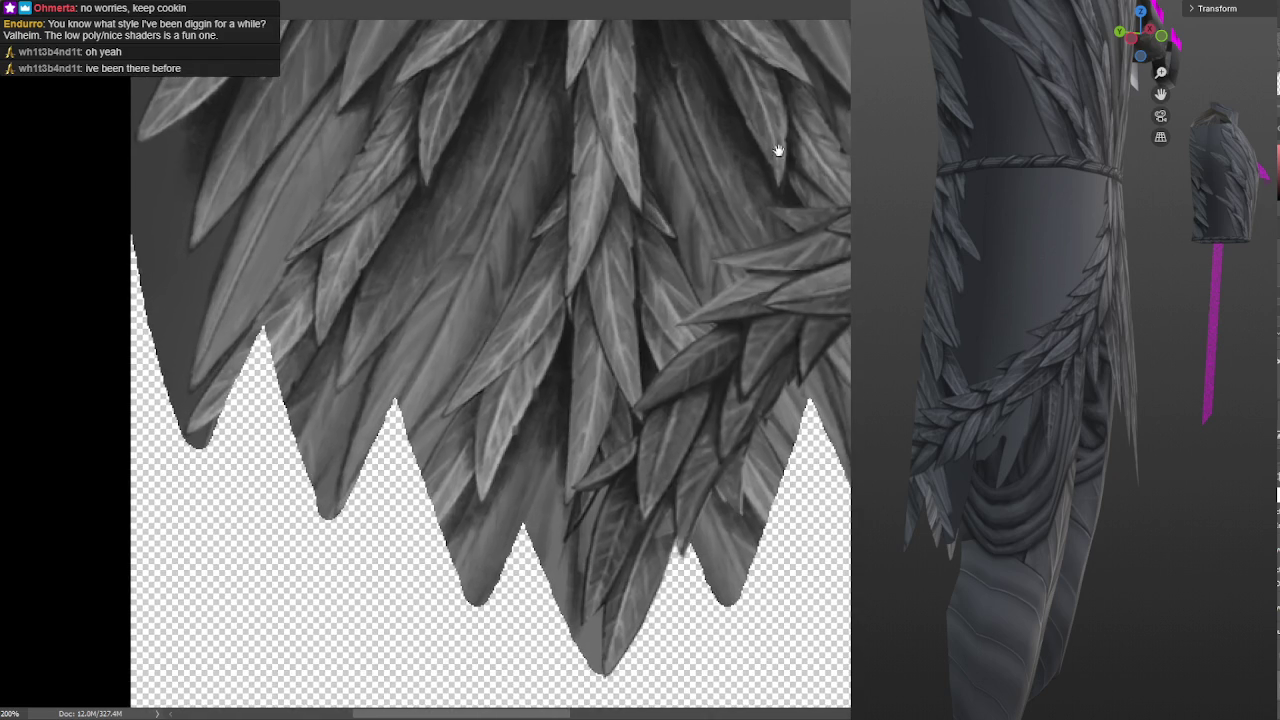
left_click_drag(719, 261, 766, 163)
left_click_drag(606, 155, 666, 107)
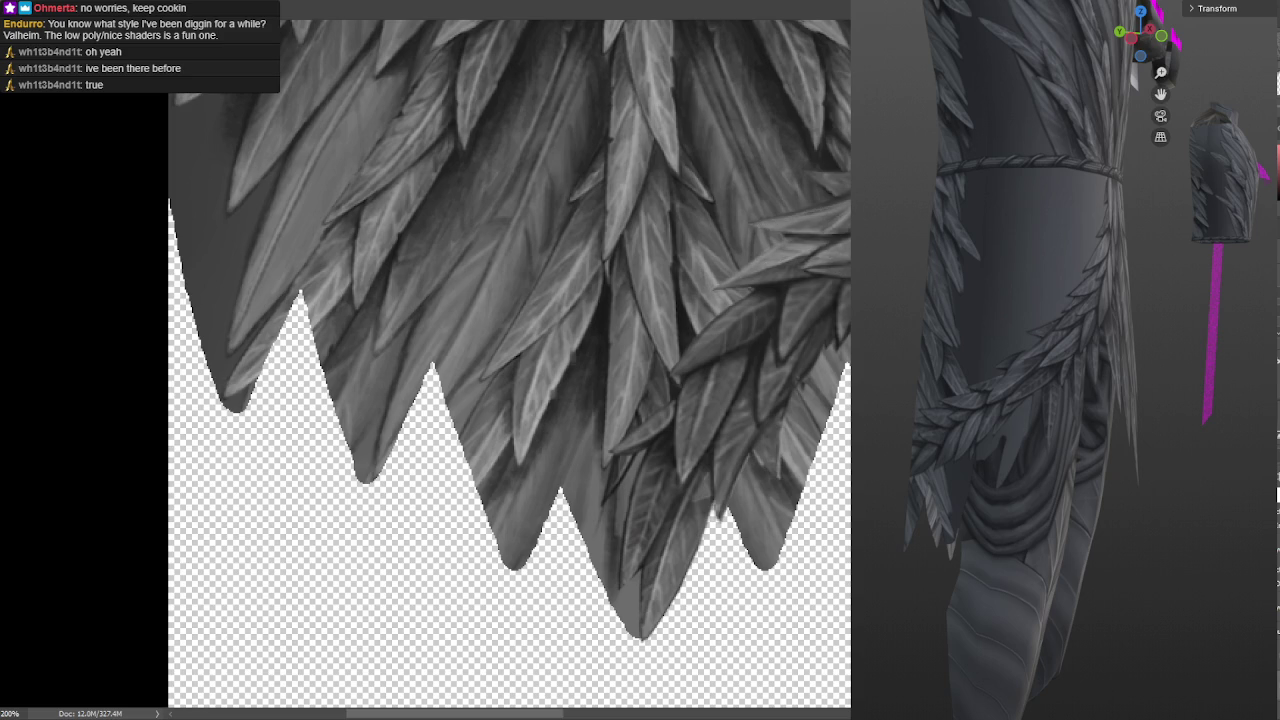
left_click_drag(844, 210, 780, 242)
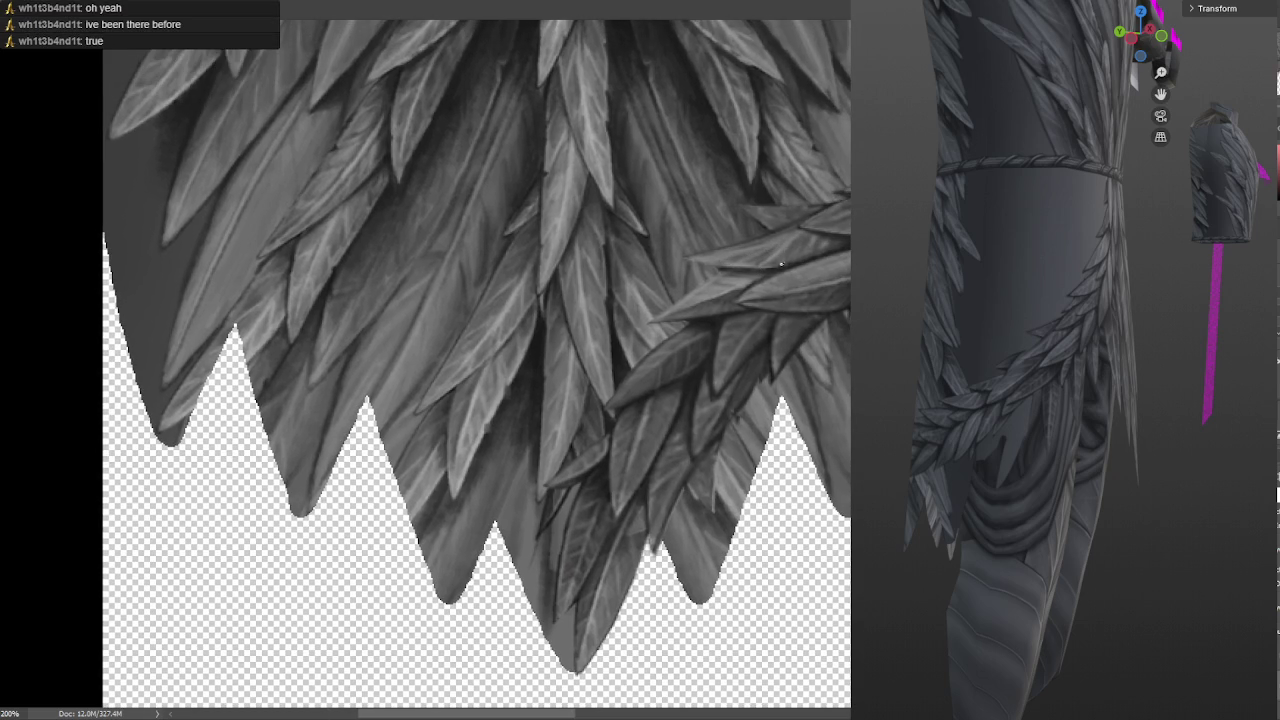
left_click_drag(819, 243, 839, 225)
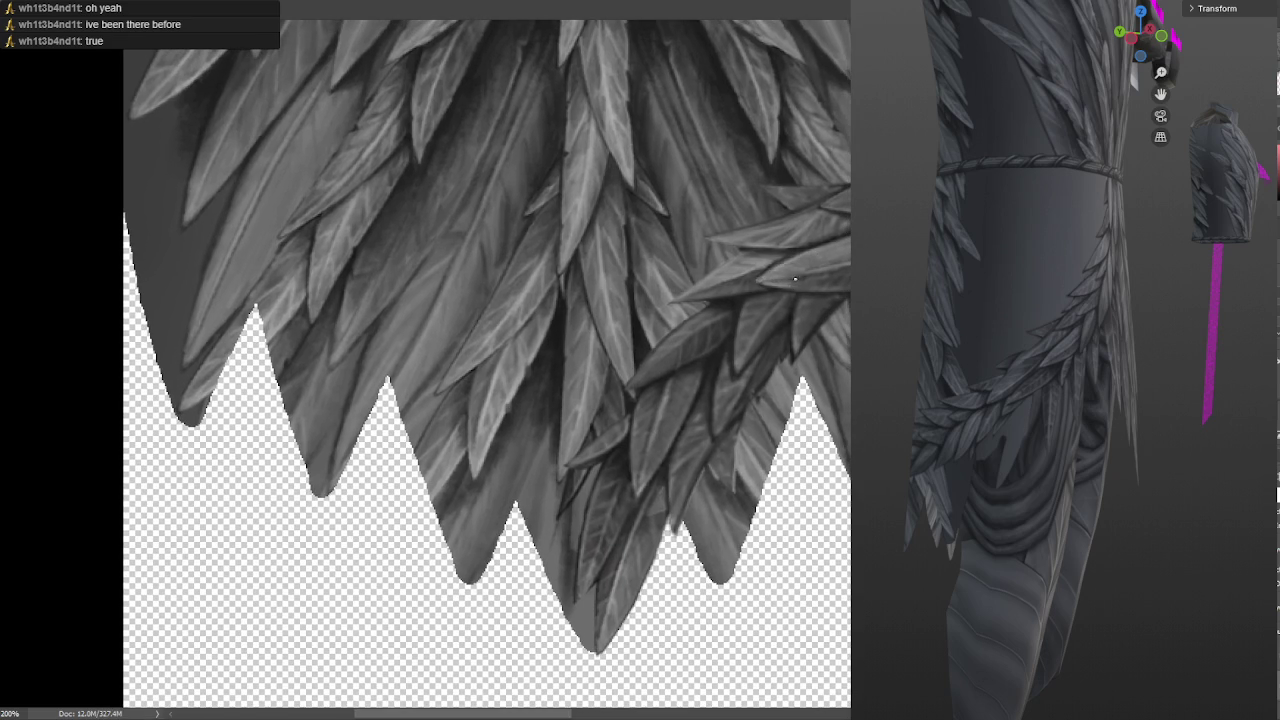
Resample a feather grey and shift the view toward the left feather tips
left_click(763, 267, "alt")
left_click(771, 252, "alt")
left_click(760, 269, "alt")
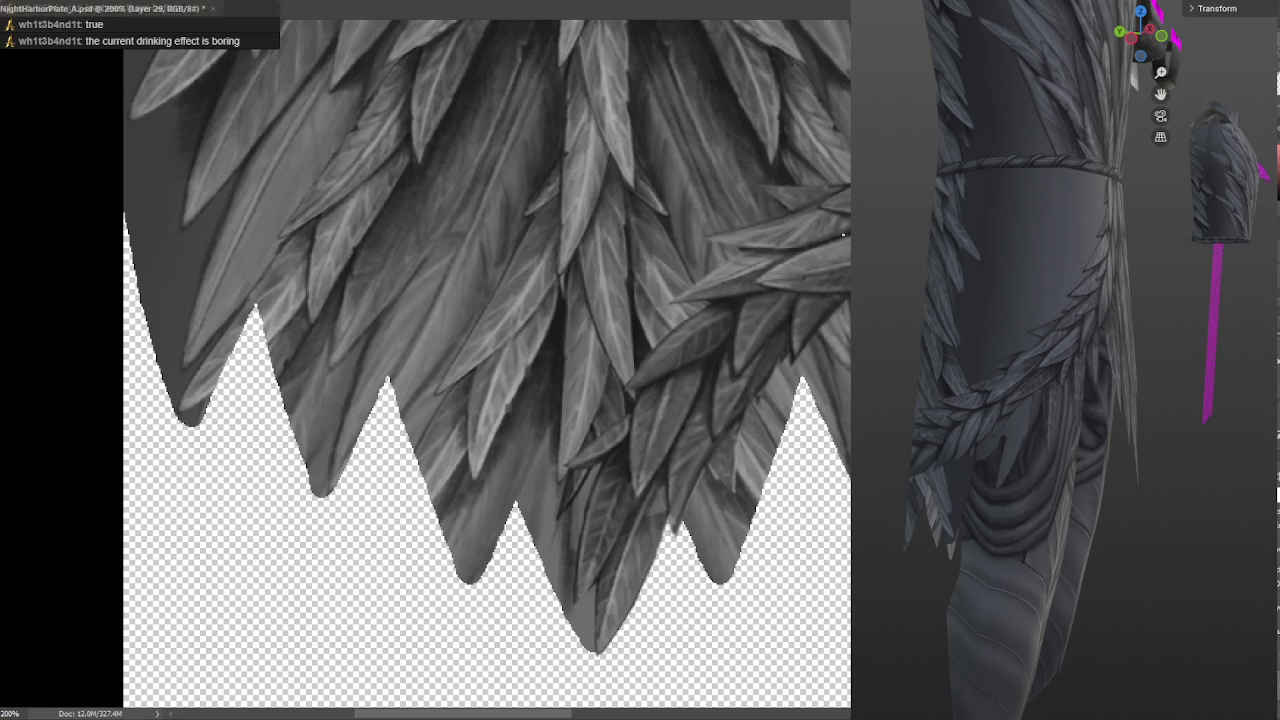
left_click_drag(733, 317, 796, 259)
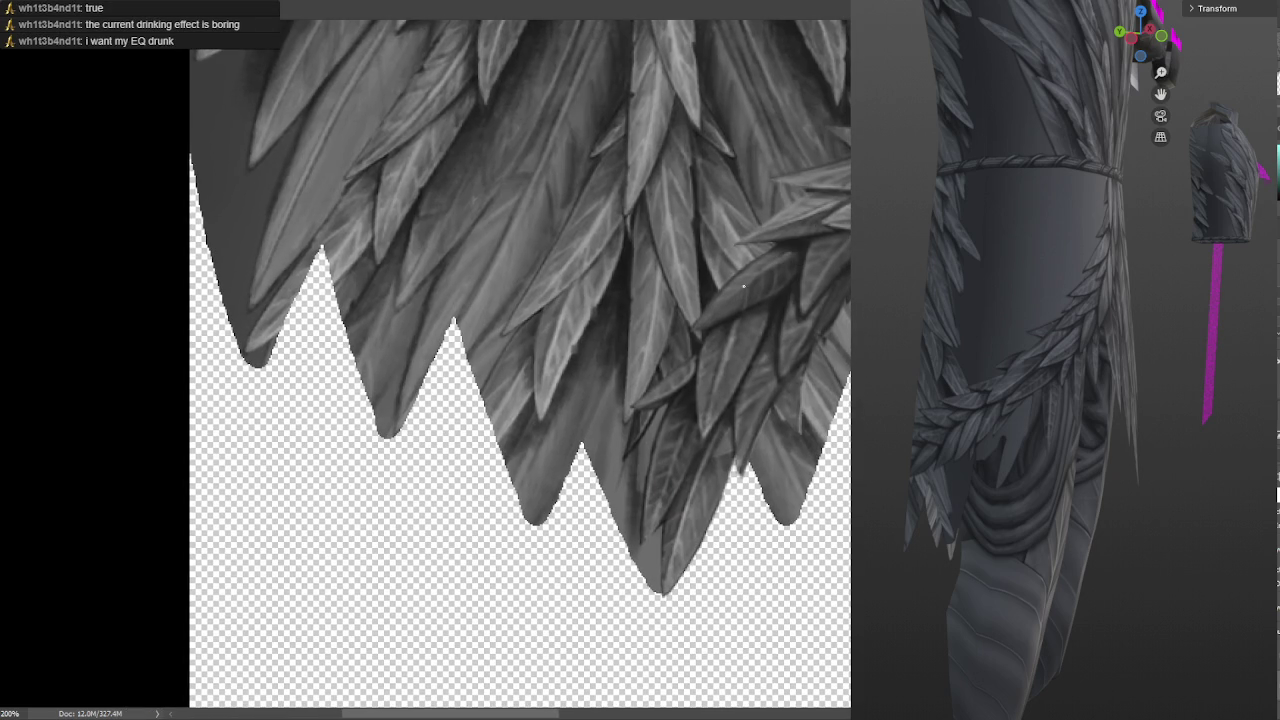
left_click(658, 98, "alt")
left_click_drag(768, 271, 820, 235)
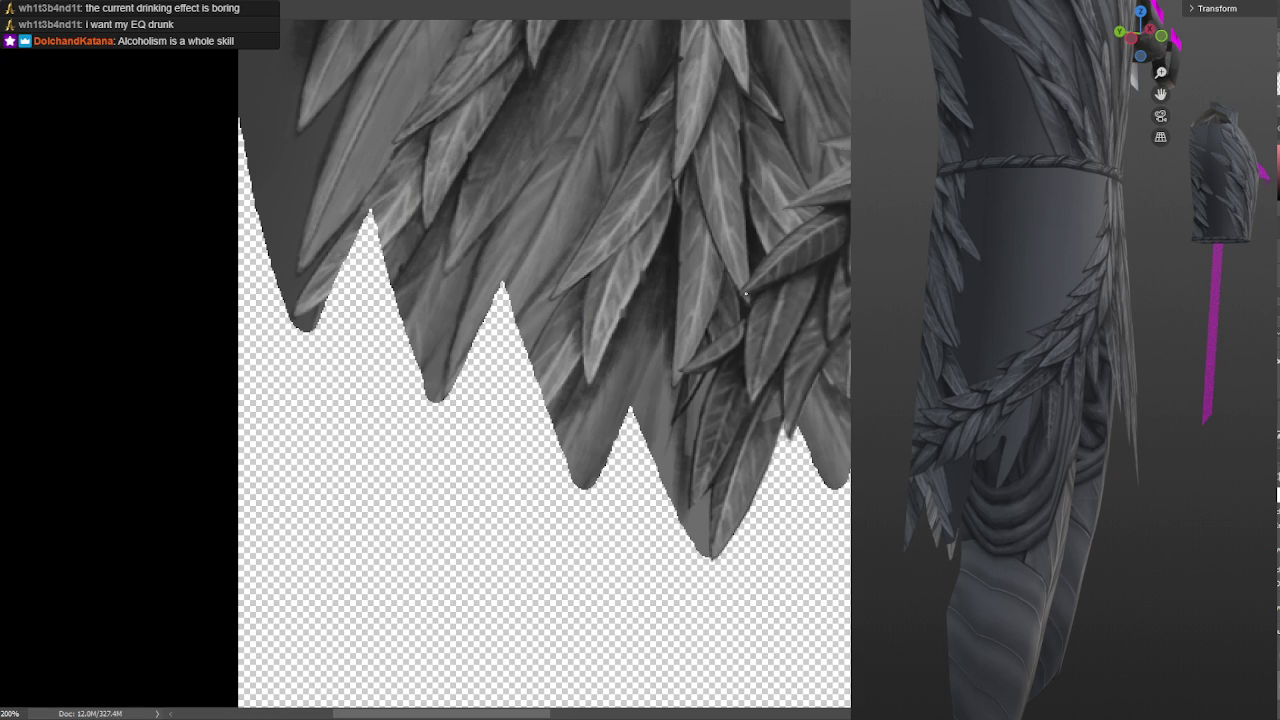
scroll(793, 273, "down", 1, "alt")
scroll(793, 273, "down", 2, "alt")
scroll(793, 273, "down", 1, "alt")
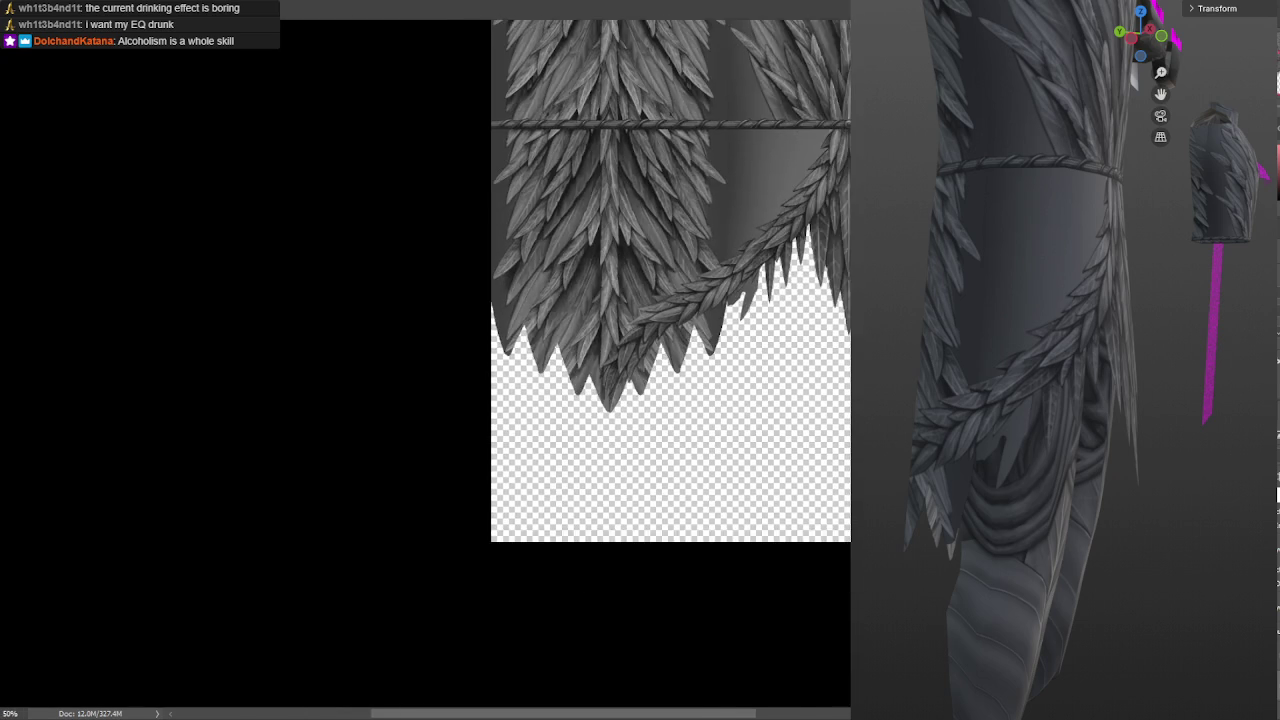
scroll(793, 273, "down", 1, "alt")
scroll(835, 270, "up", 1, "alt")
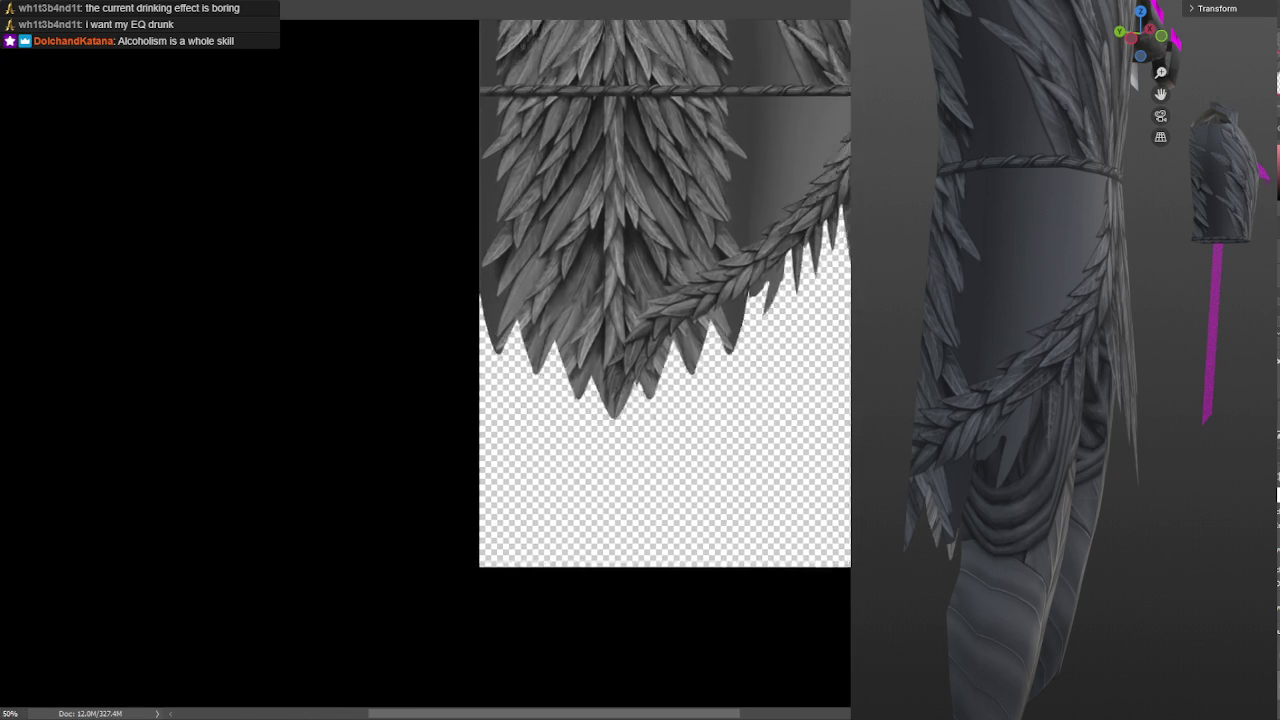
scroll(835, 270, "up", 2, "alt")
scroll(835, 270, "up", 1, "alt")
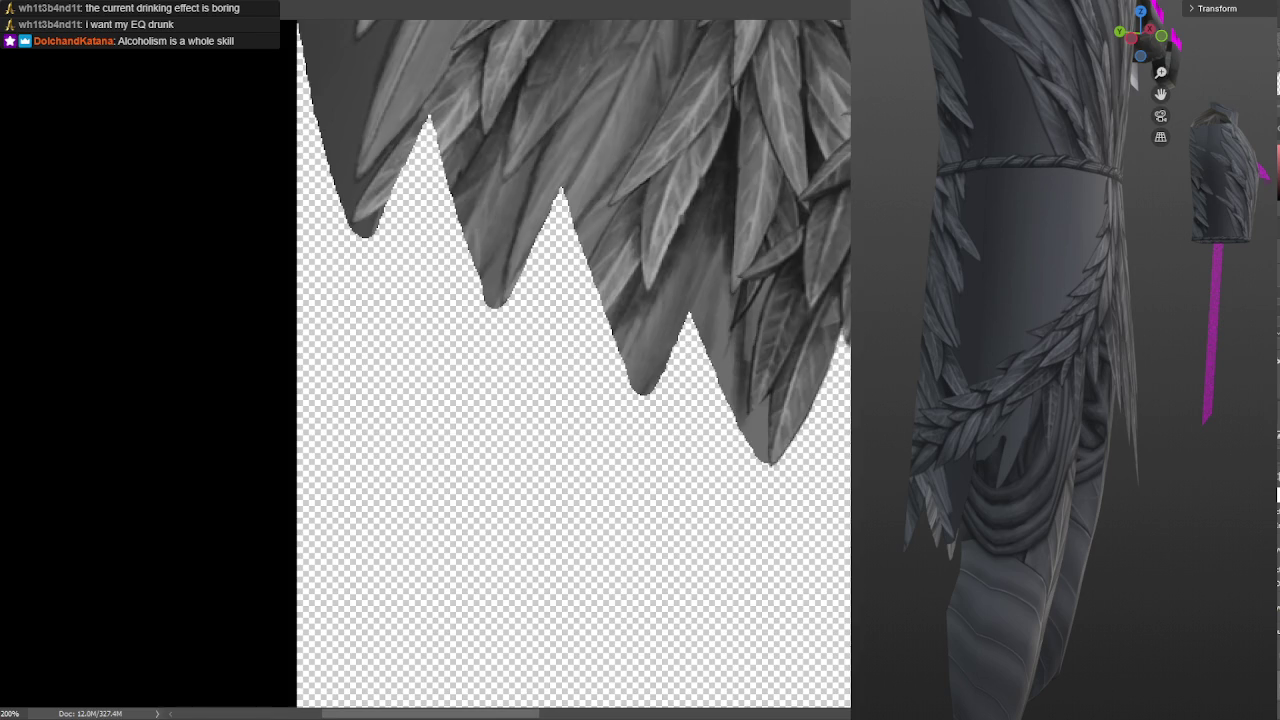
scroll(829, 153, "up", 1, "alt")
left_click_drag(837, 248, 845, 290)
scroll(809, 217, "down", 1, "alt")
mouse_move(809, 217)
left_mouse_down()
mouse_move(800, 256)
mouse_move(808, 246)
left_mouse_up()
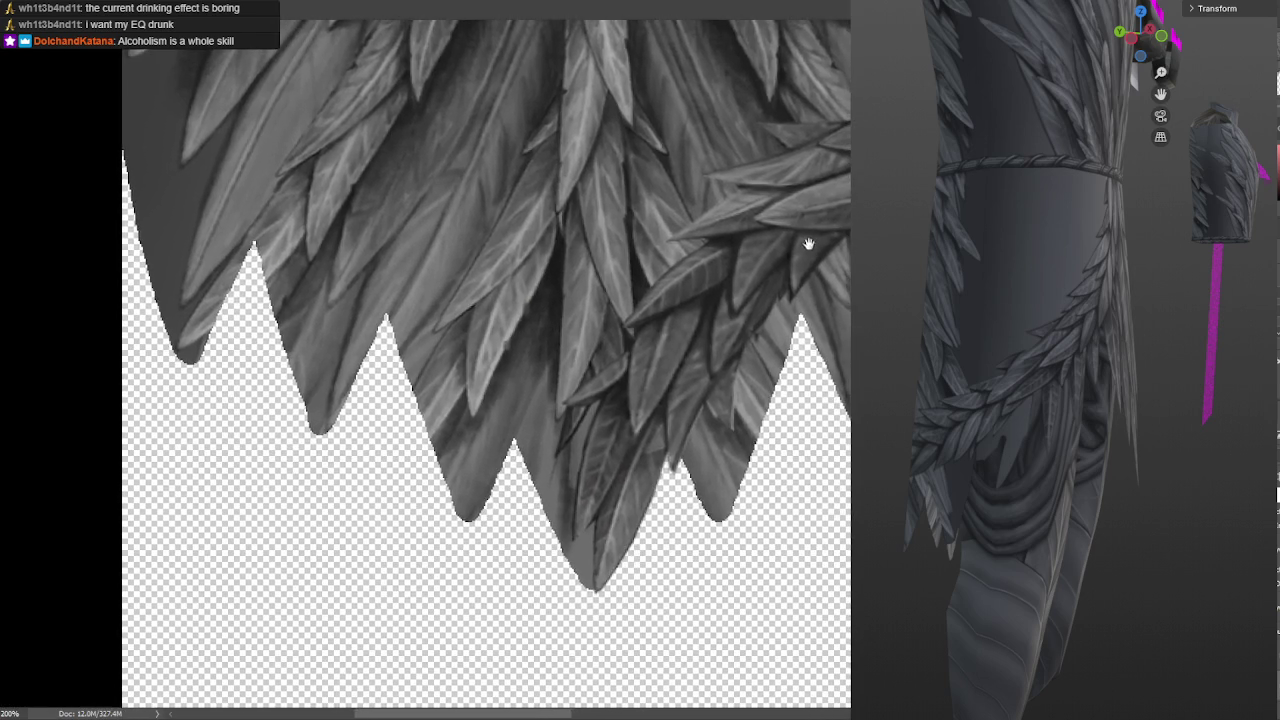
scroll(808, 246, "up", 1, "alt")
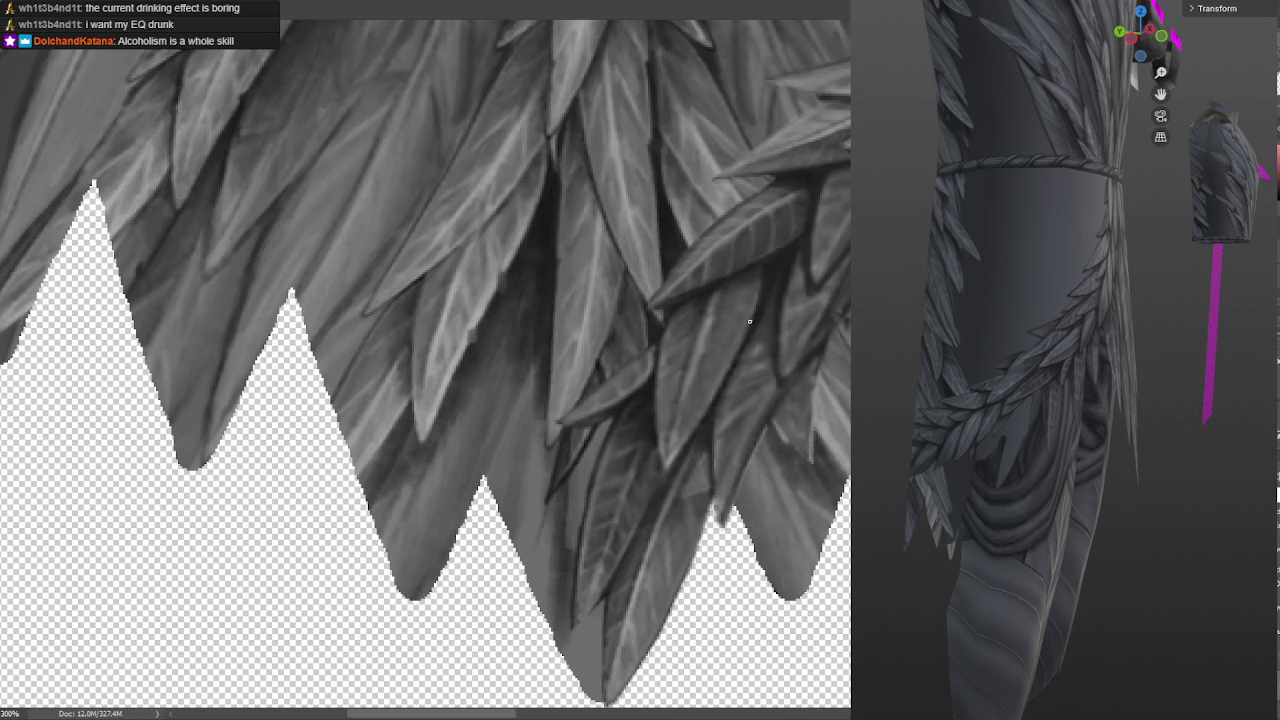
scroll(834, 206, "down", 1, "alt")
left_click_drag(834, 206, 820, 219)
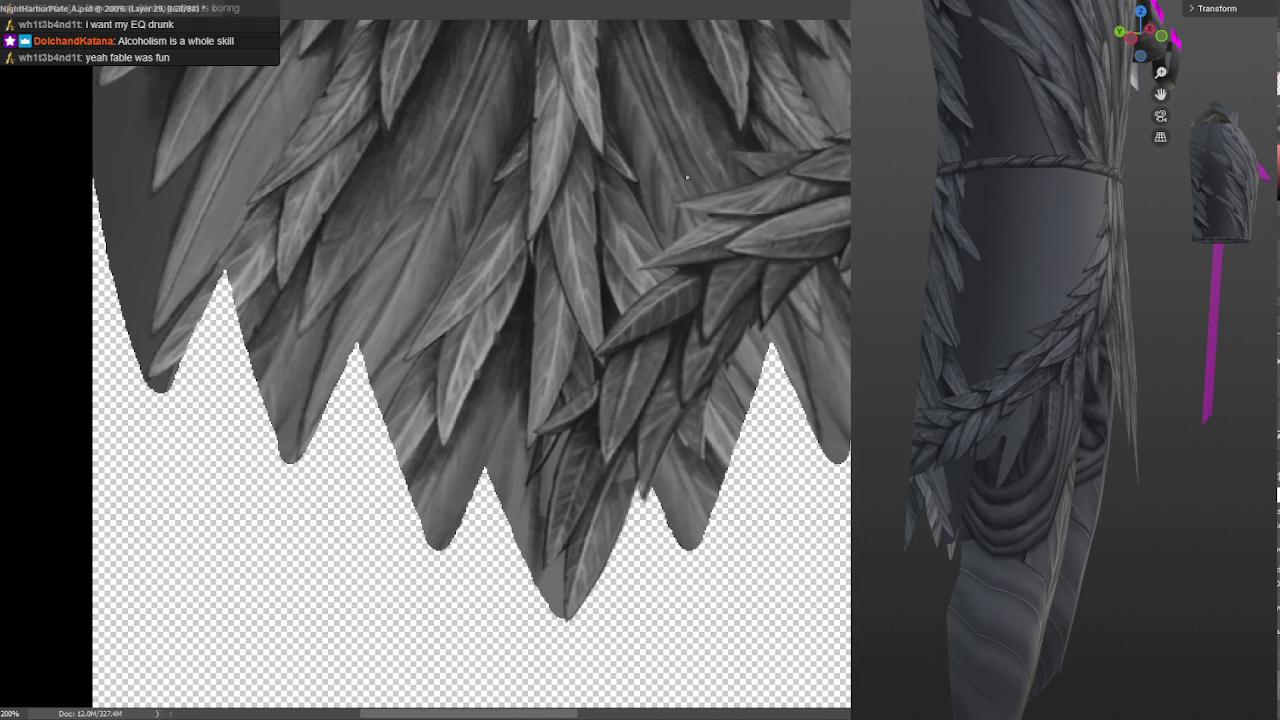
left_click_drag(739, 268, 776, 216)
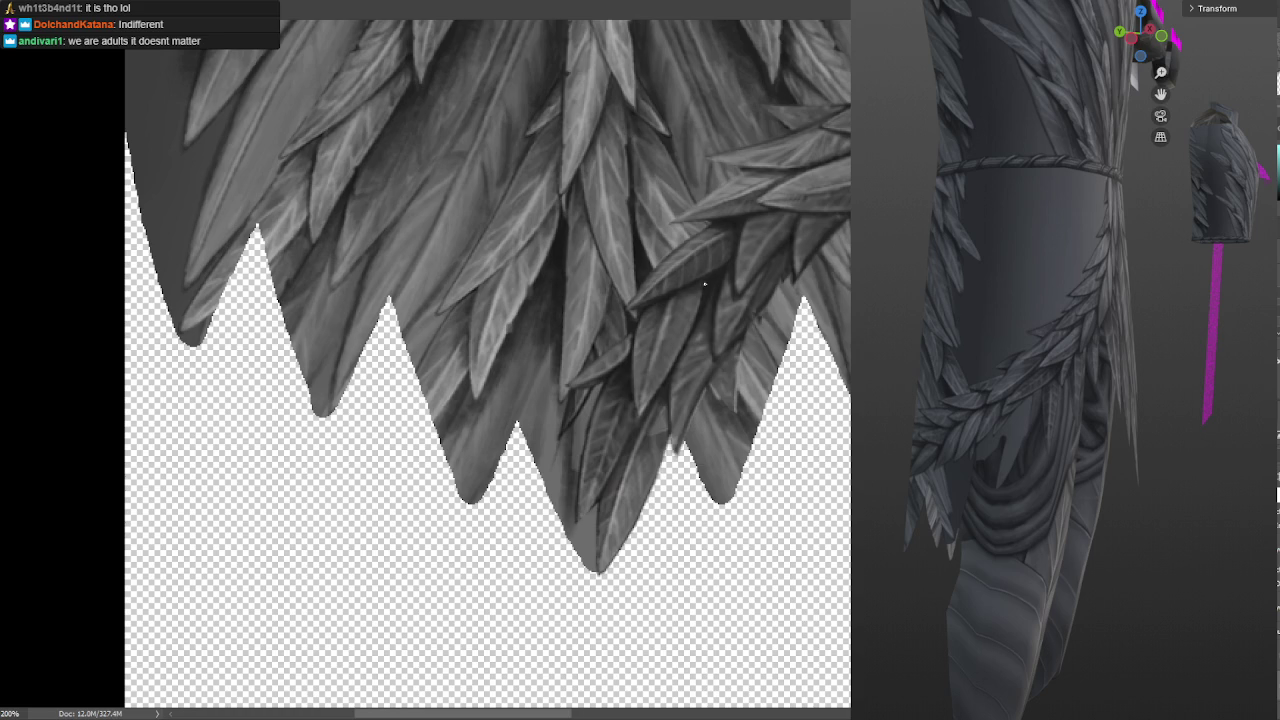
left_click_drag(704, 285, 727, 225)
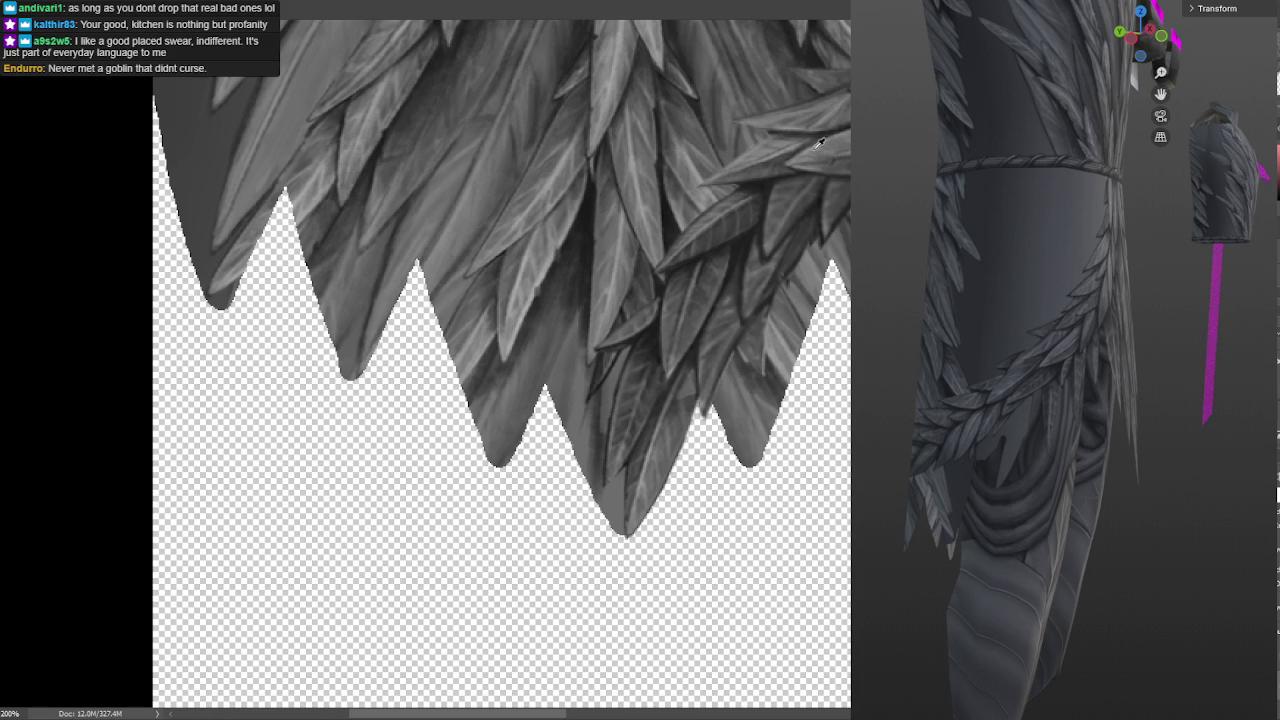
left_click(620, 66)
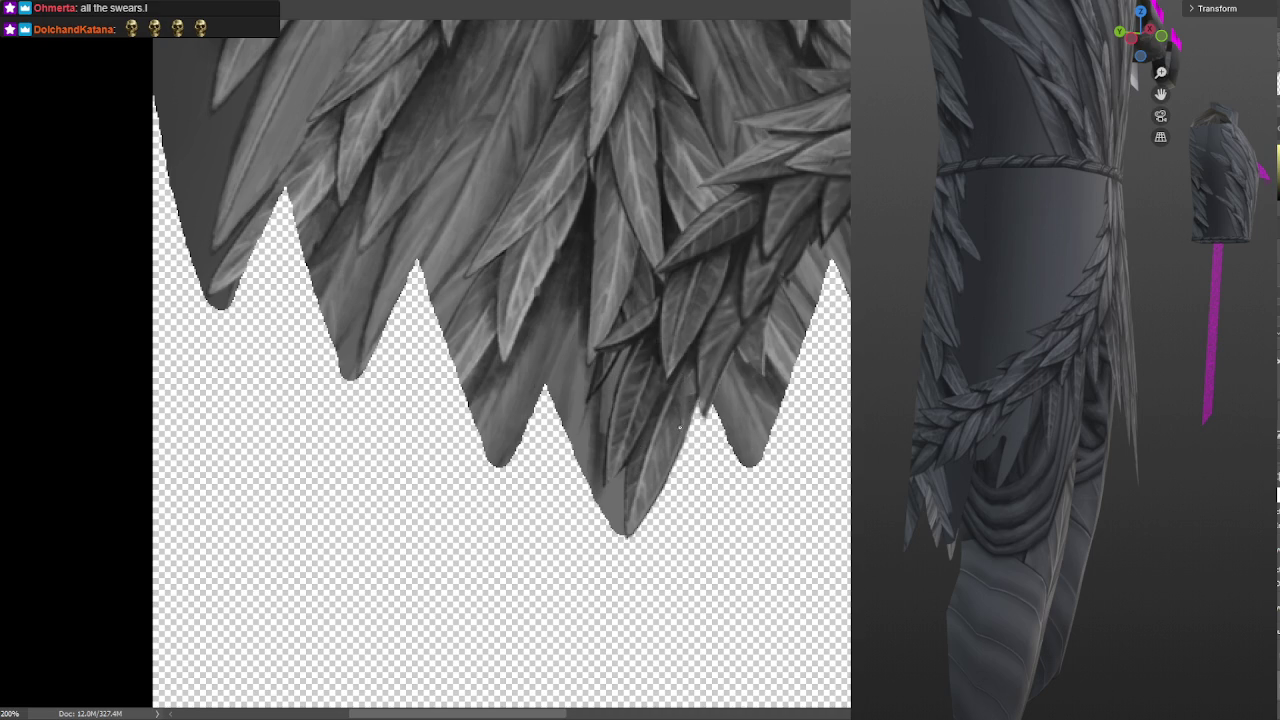
Alt-click the upper feathers to sample a grey as the foreground colour
left_click(678, 412)
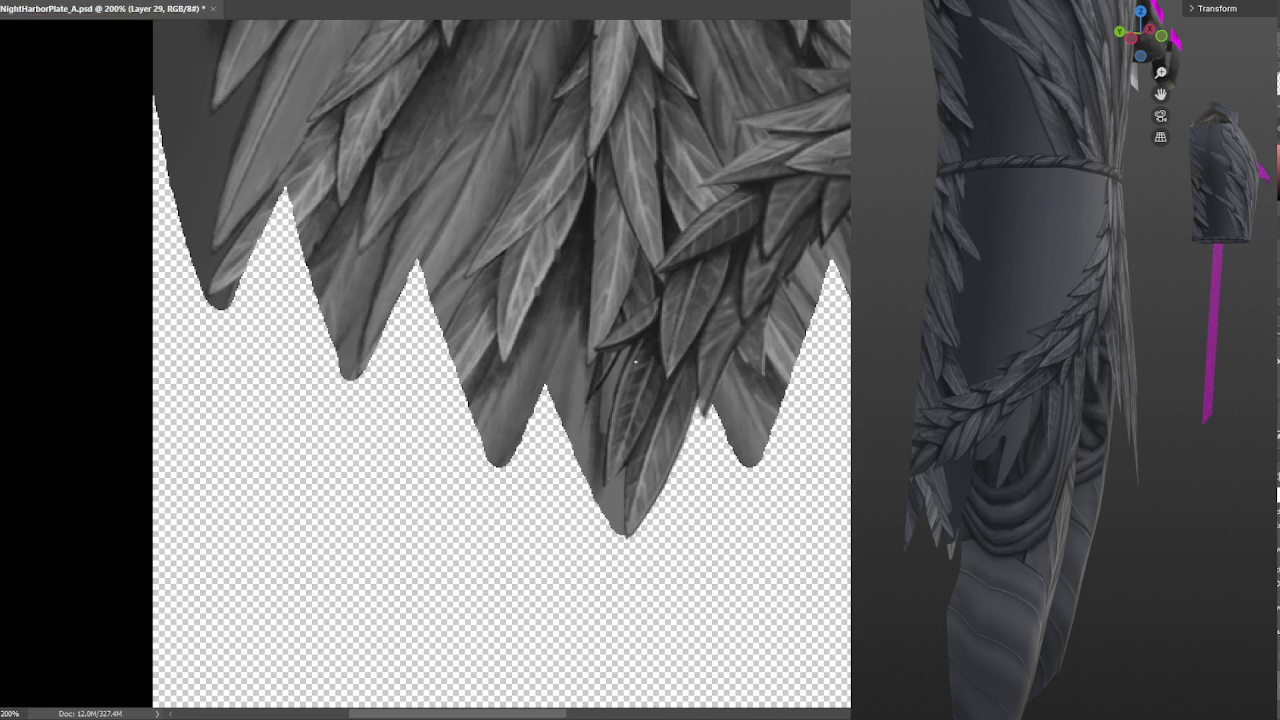
Shade the lower feather's edge near the central tip with thin dark strokes
left_click_drag(633, 374, 617, 426)
left_click_drag(642, 351, 620, 382)
scroll(697, 260, "up", 1)
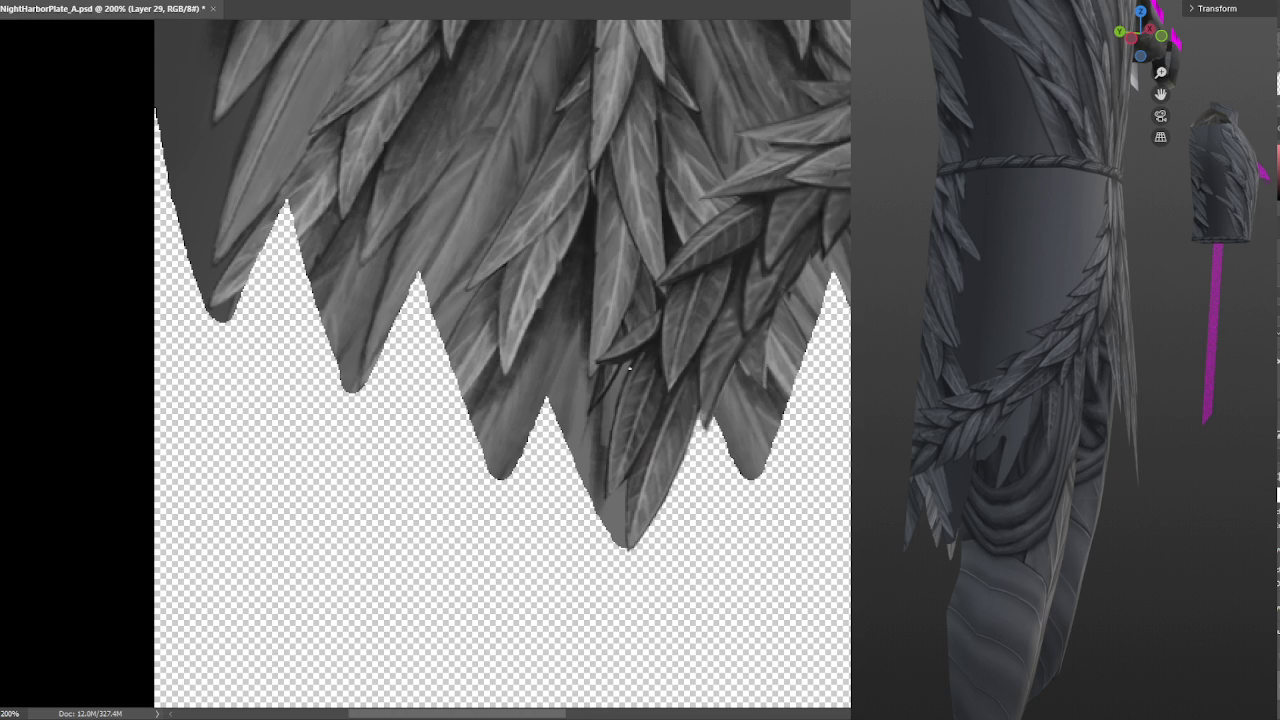
left_click_drag(616, 412, 609, 504)
left_click_drag(613, 458, 621, 506)
left_click_drag(620, 460, 622, 494)
left_click_drag(650, 422, 632, 464)
left_click_drag(660, 400, 661, 377)
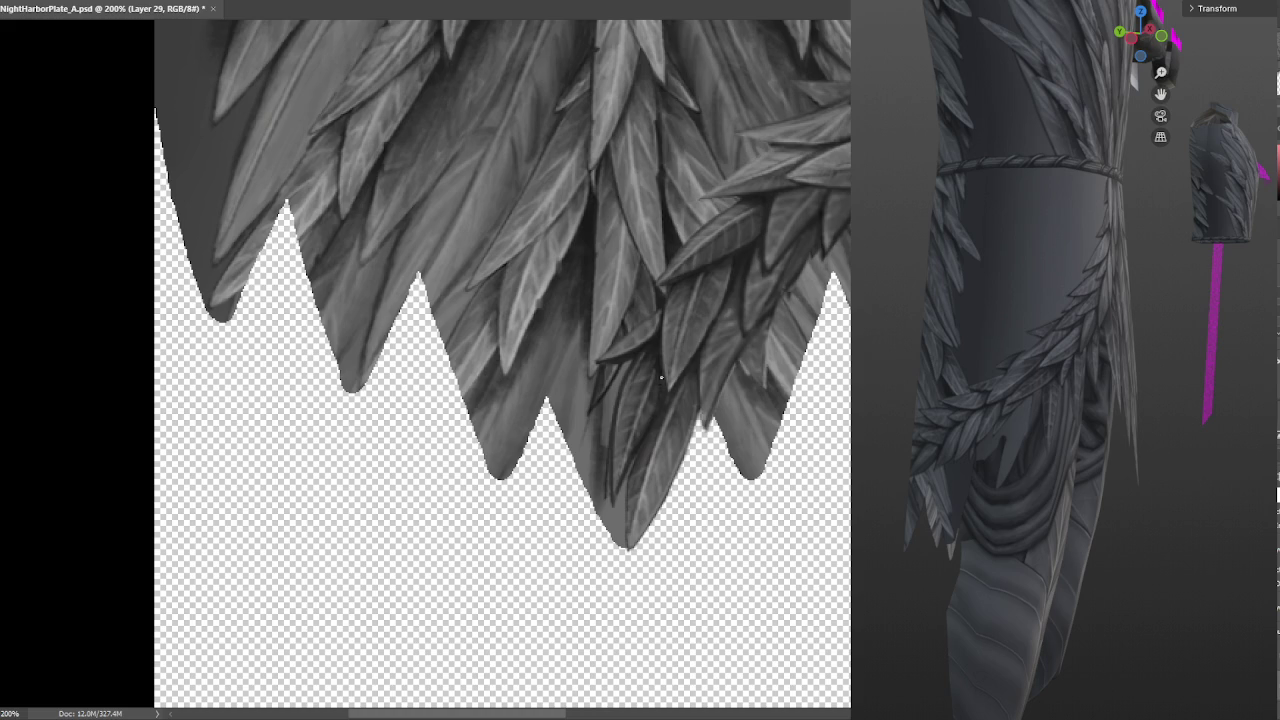
Shrink the brush, retouch the feather edge down to its tip, and pan toward the garland
key("bracketleft")
key("bracketleft")
key("bracketleft")
left_click_drag(615, 490, 623, 403)
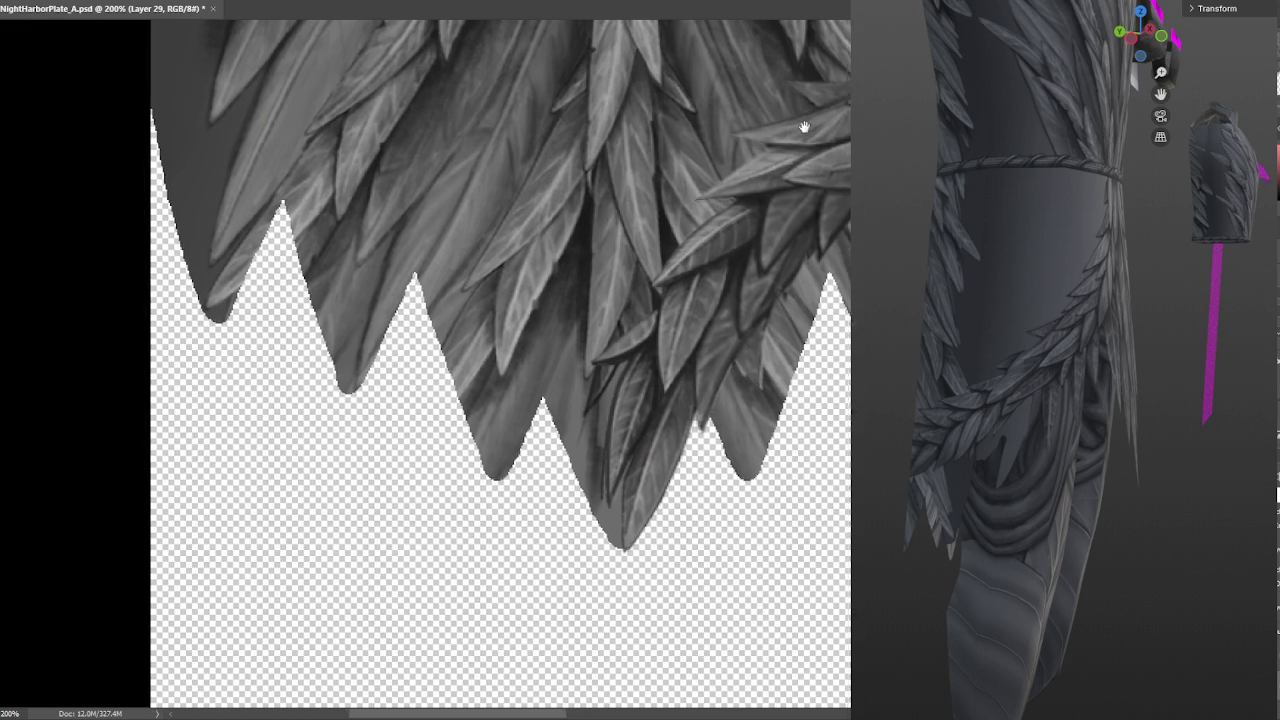
left_click_drag(808, 126, 643, 271)
mouse_move(815, 207)
left_mouse_down()
mouse_move(714, 286)
mouse_move(748, 357)
left_mouse_up()
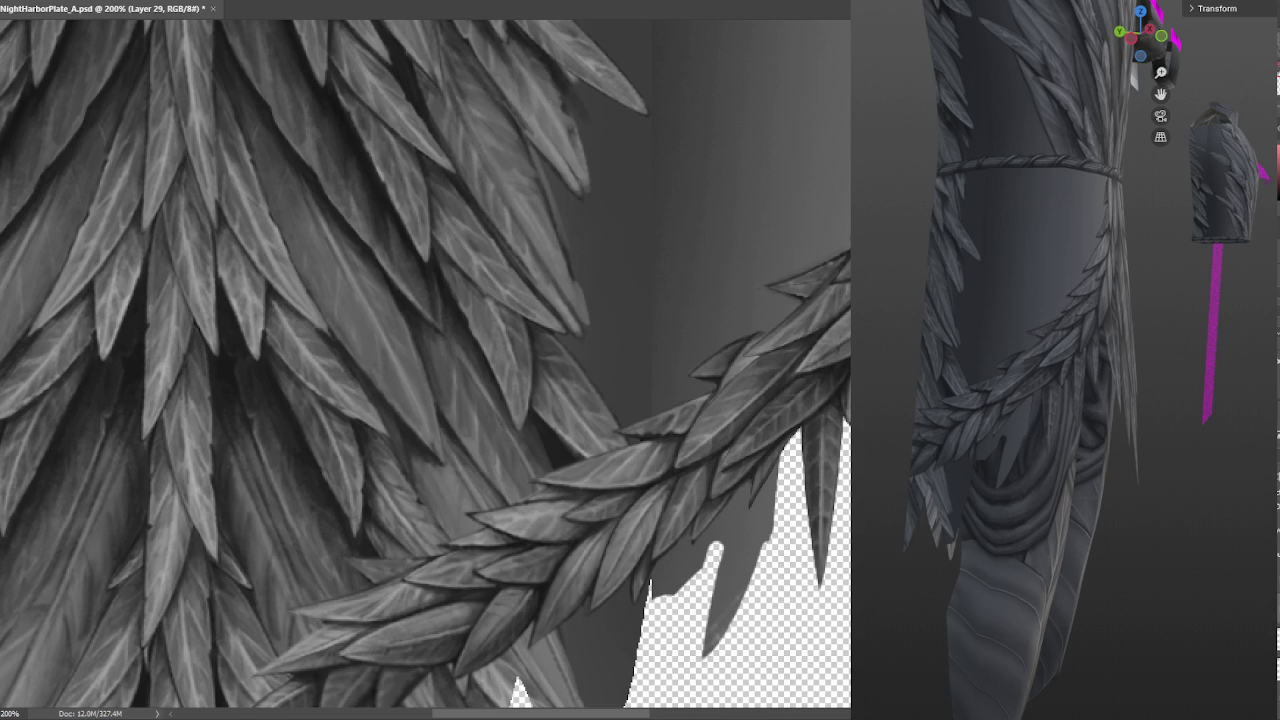
key("ctrl+minus")
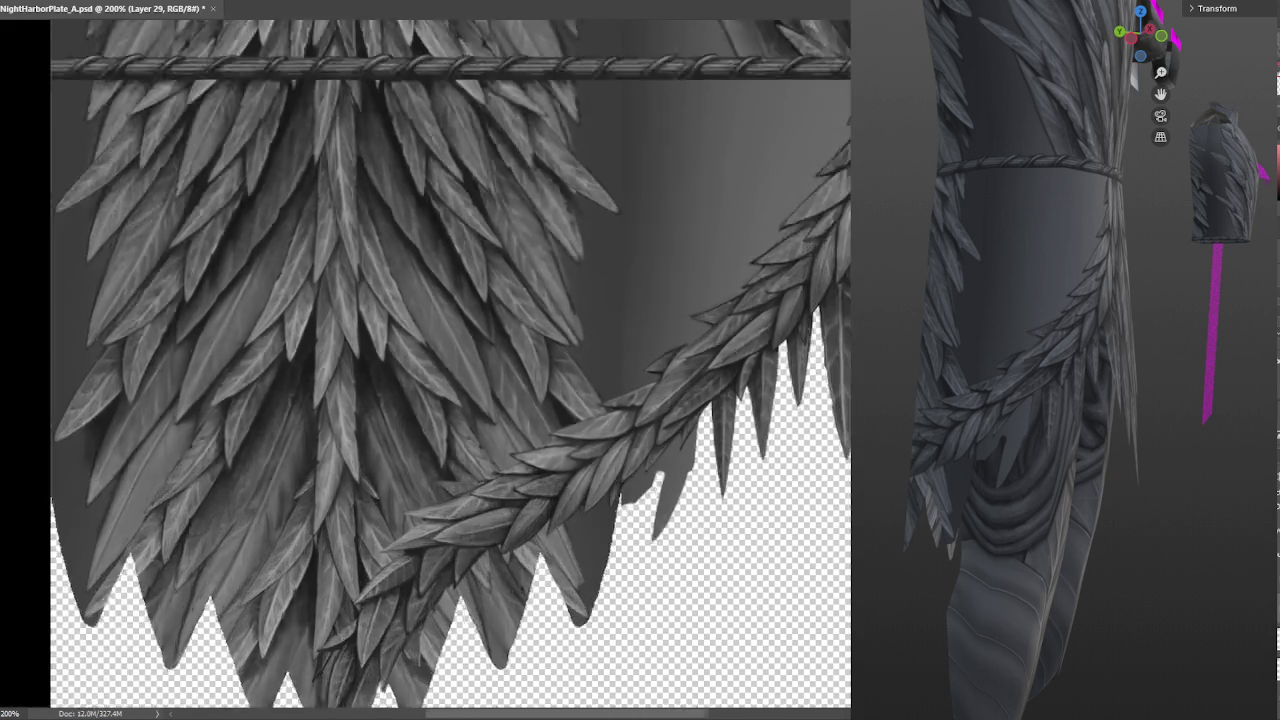
Zoom out to the full texture, step through undo/redo history, and reselect Layer 29
key("ctrl+minus")
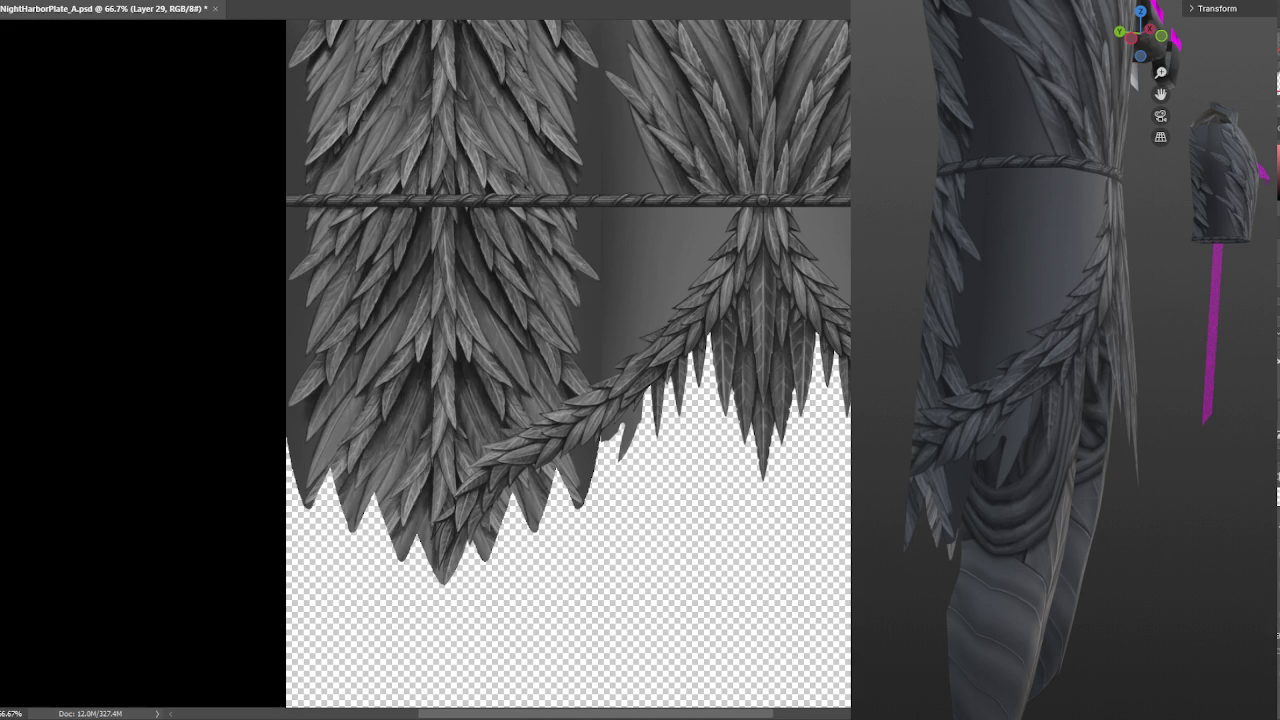
key("ctrl+z")
key("ctrl+z")
key("ctrl+z")
key("ctrl+z")
key("ctrl+z")
key("ctrl+z")
key("ctrl+z")
key("ctrl+z")
key("ctrl+z")
key("ctrl+z")
key("ctrl+z")
key("ctrl+shift+z")
key("ctrl+shift+z")
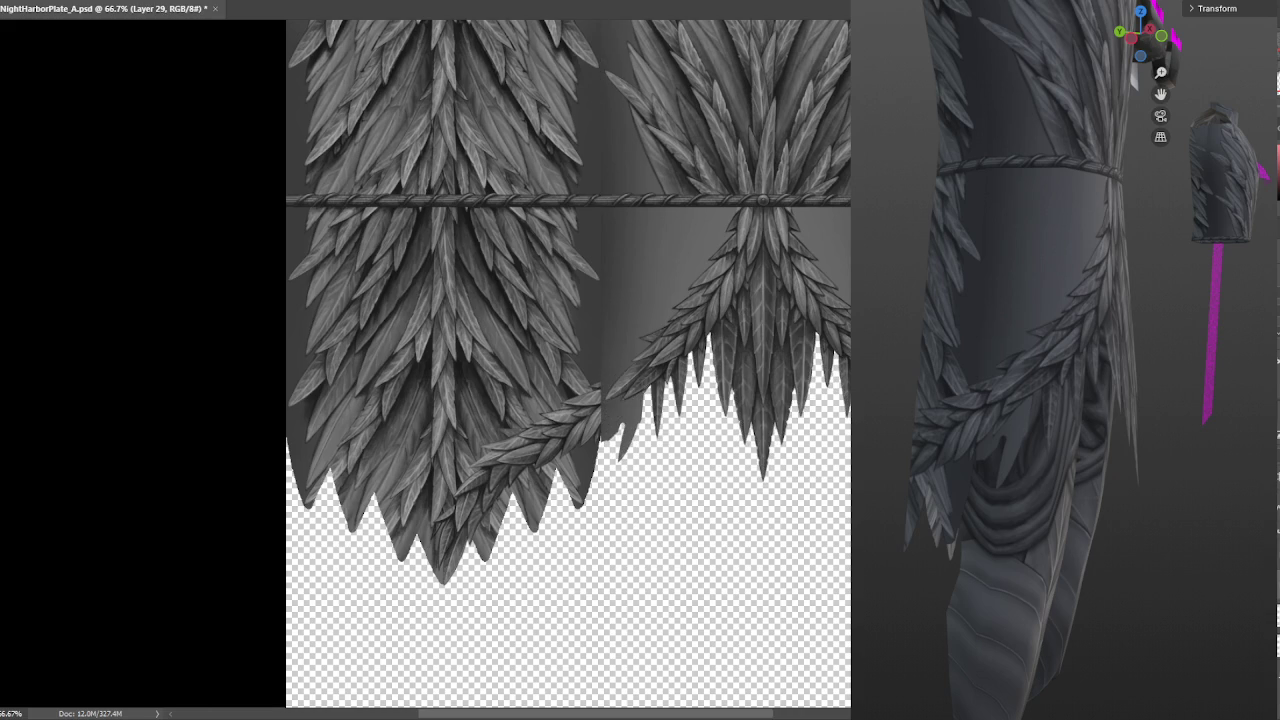
key("alt+bracketleft")
key("ctrl+shift+z")
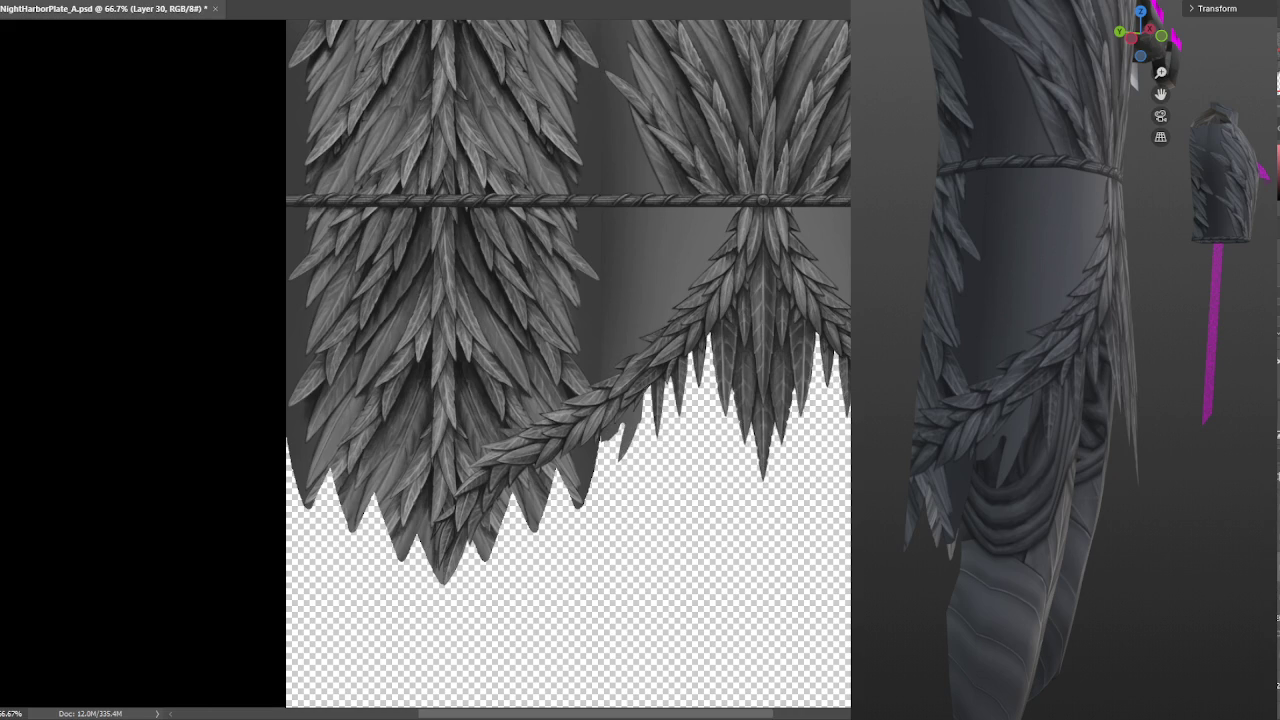
key("ctrl+z")
key("ctrl+shift+z")
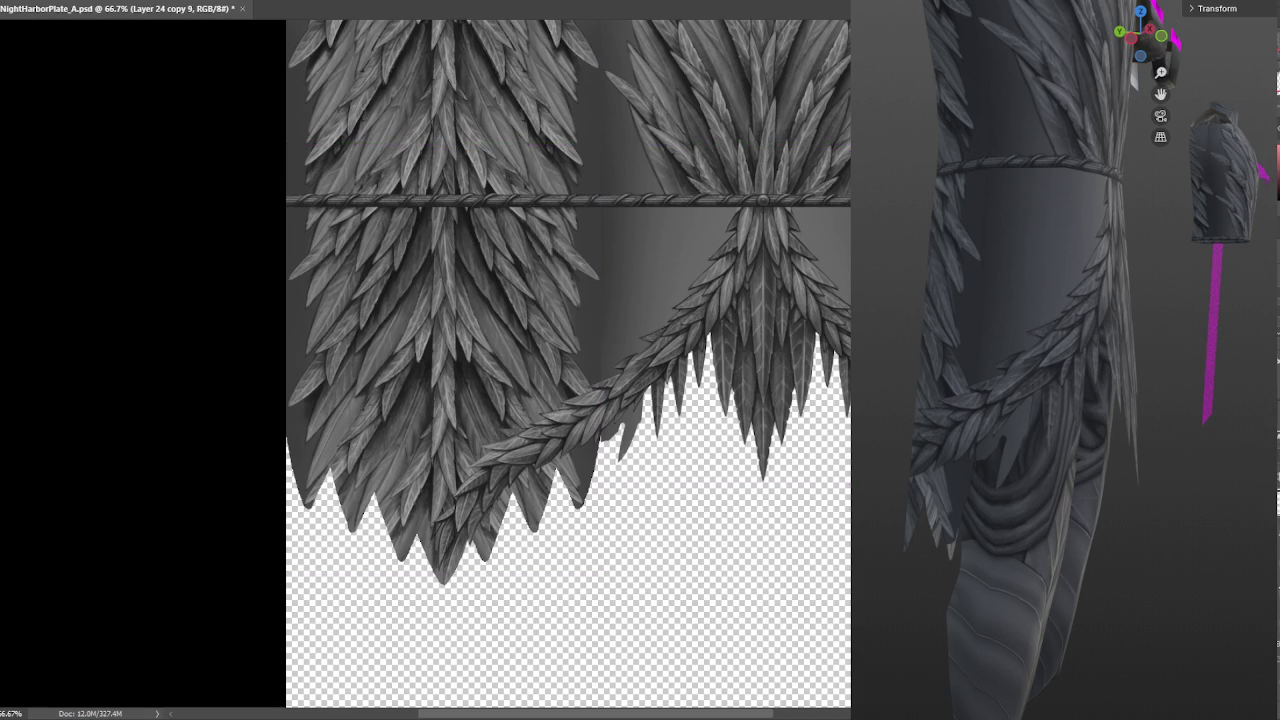
left_click(569, 417)
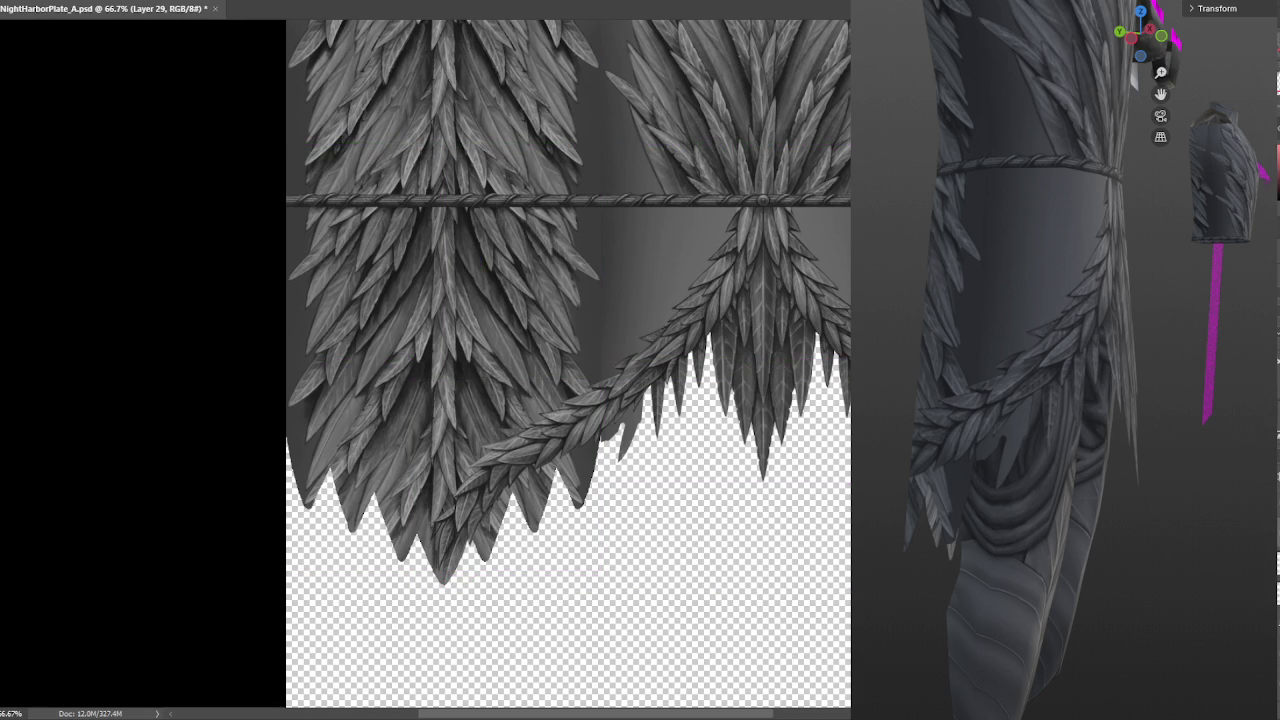
key("ctrl+minus")
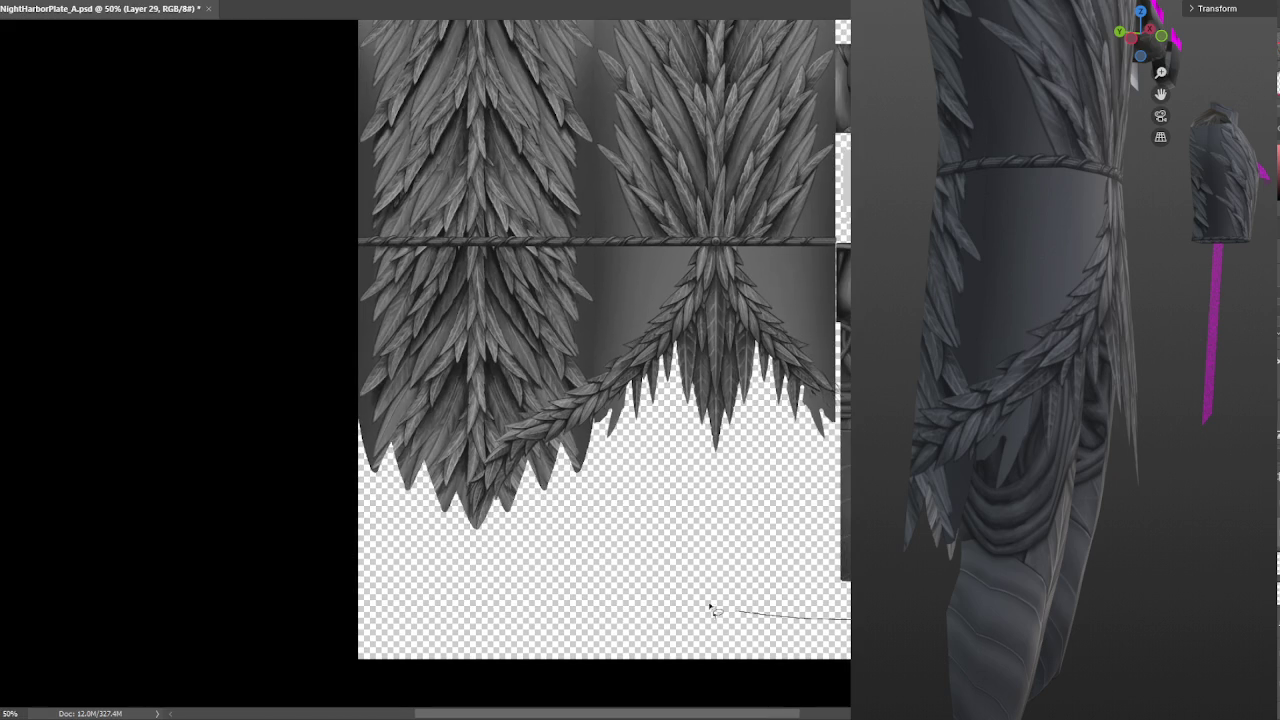
mouse_move(783, 209)
left_mouse_down()
mouse_move(850, 656)
mouse_move(739, 236)
left_mouse_up()
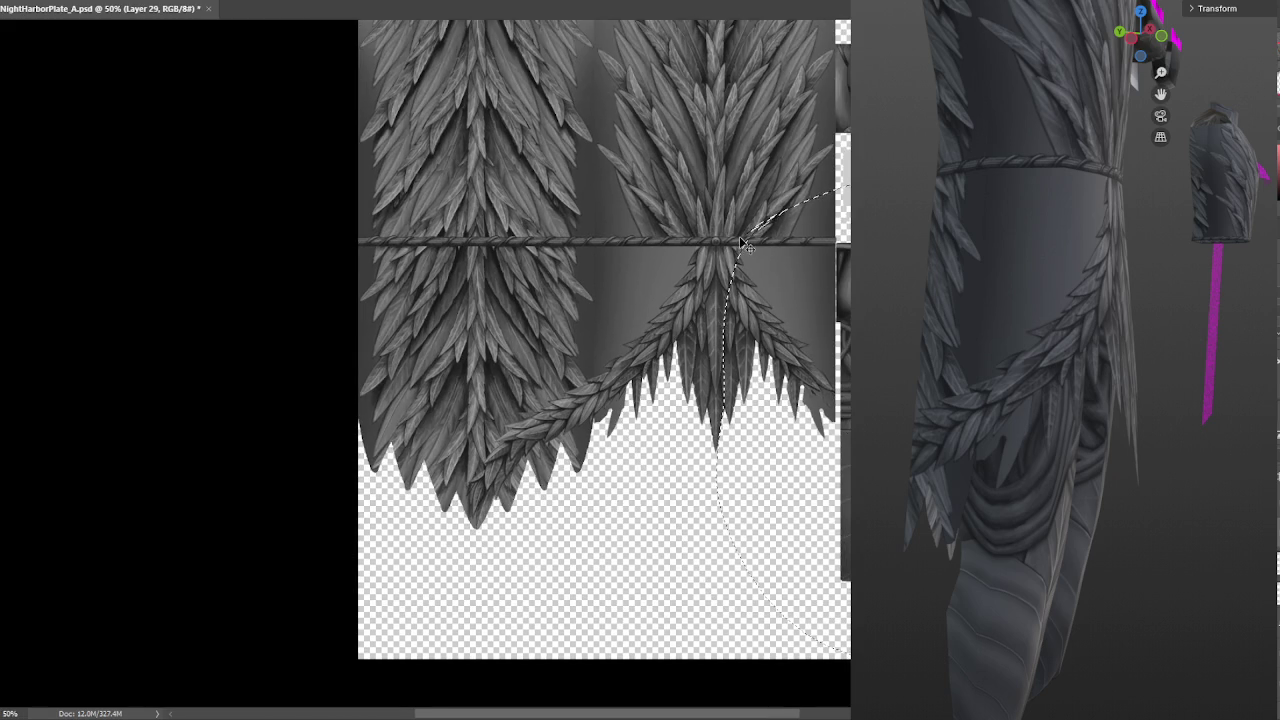
key("ctrl+plus")
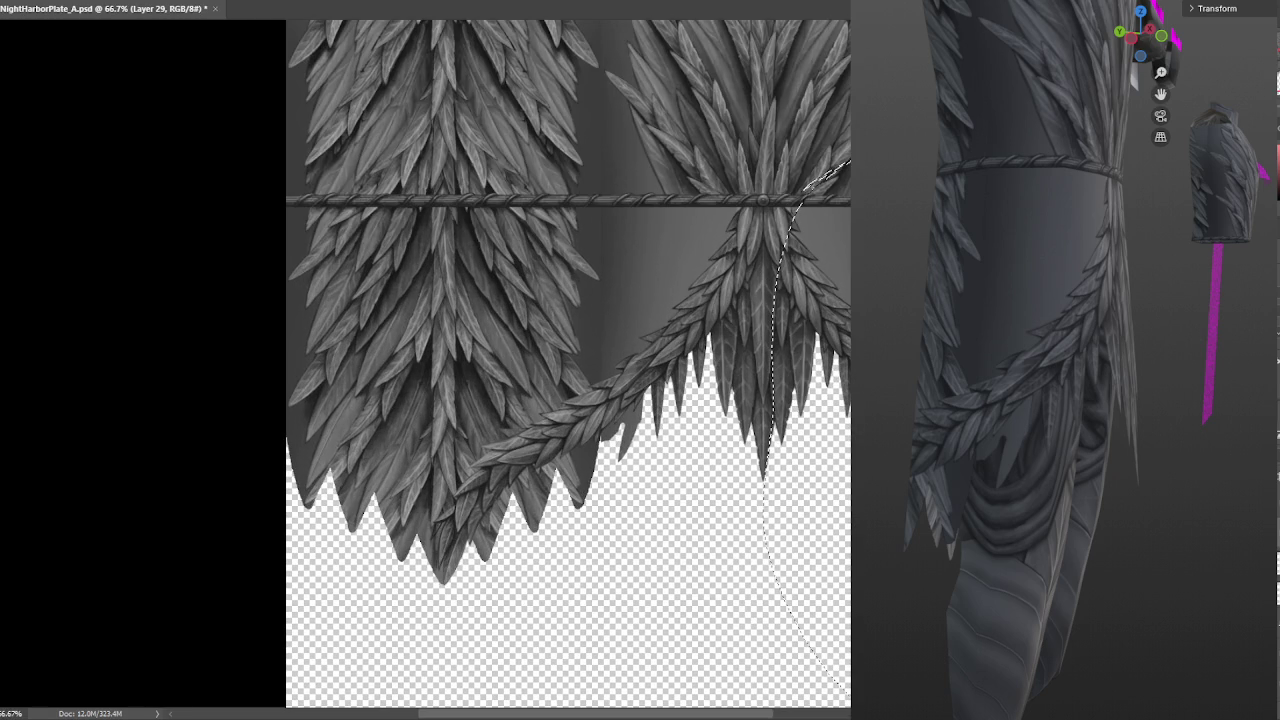
key("ctrl+d")
key("ctrl+plus")
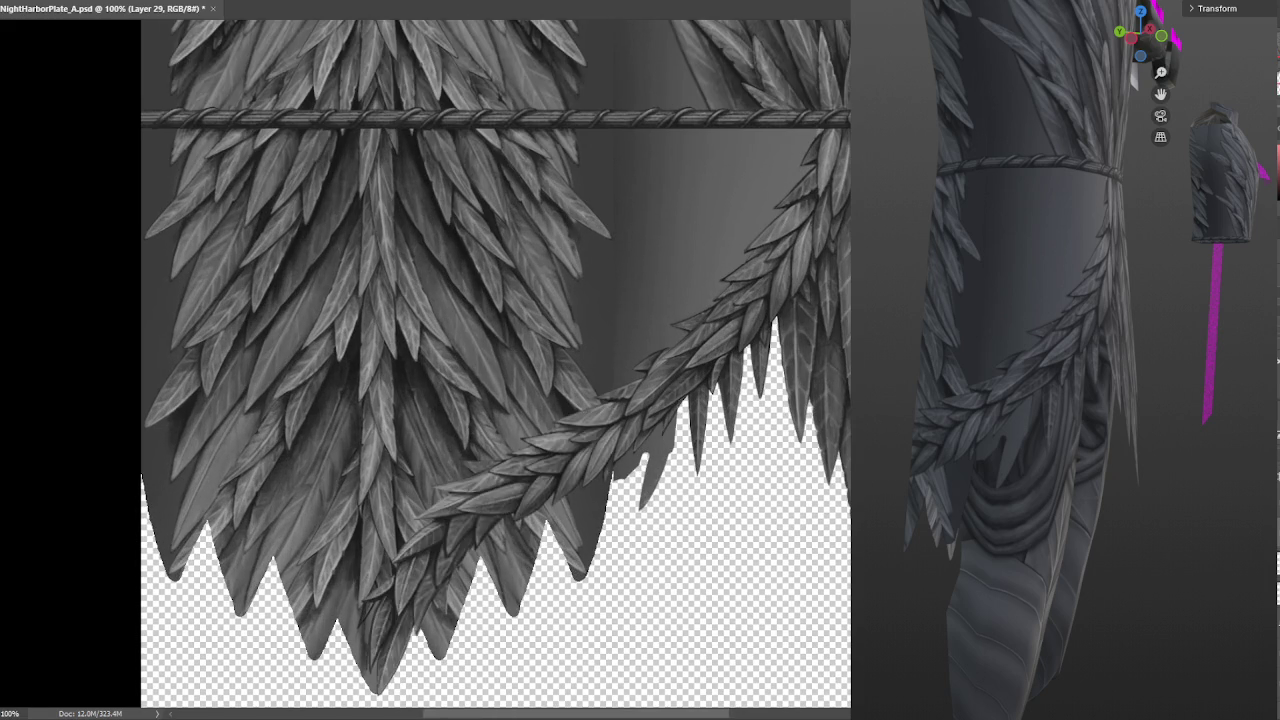
mouse_move(851, 519)
left_mouse_down()
mouse_move(693, 493)
mouse_move(652, 263)
mouse_move(850, 129)
left_mouse_up()
key("ctrl+minus")
key("ctrl+minus")
mouse_move(645, 325)
left_mouse_down("shift")
mouse_move(628, 458)
mouse_move(672, 192)
left_mouse_up("shift")
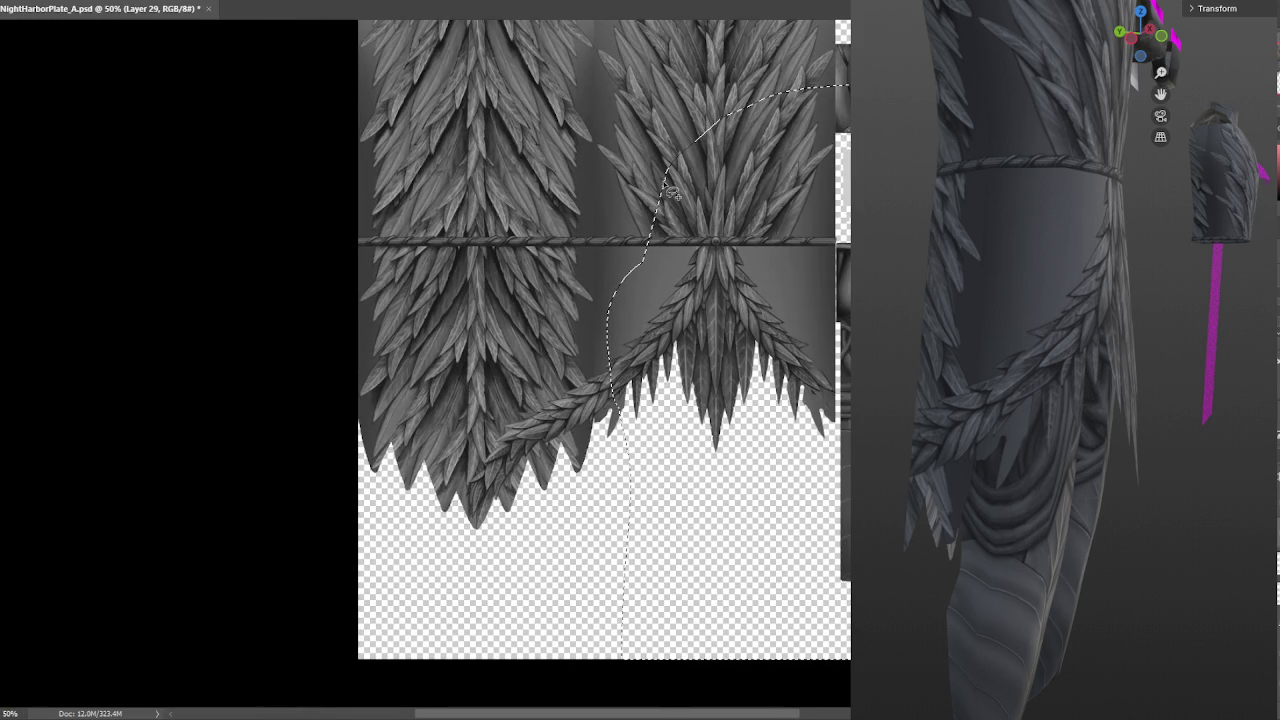
scroll(693, 318, "left", 2)
scroll(693, 318, "down", 1)
key("ctrl+plus")
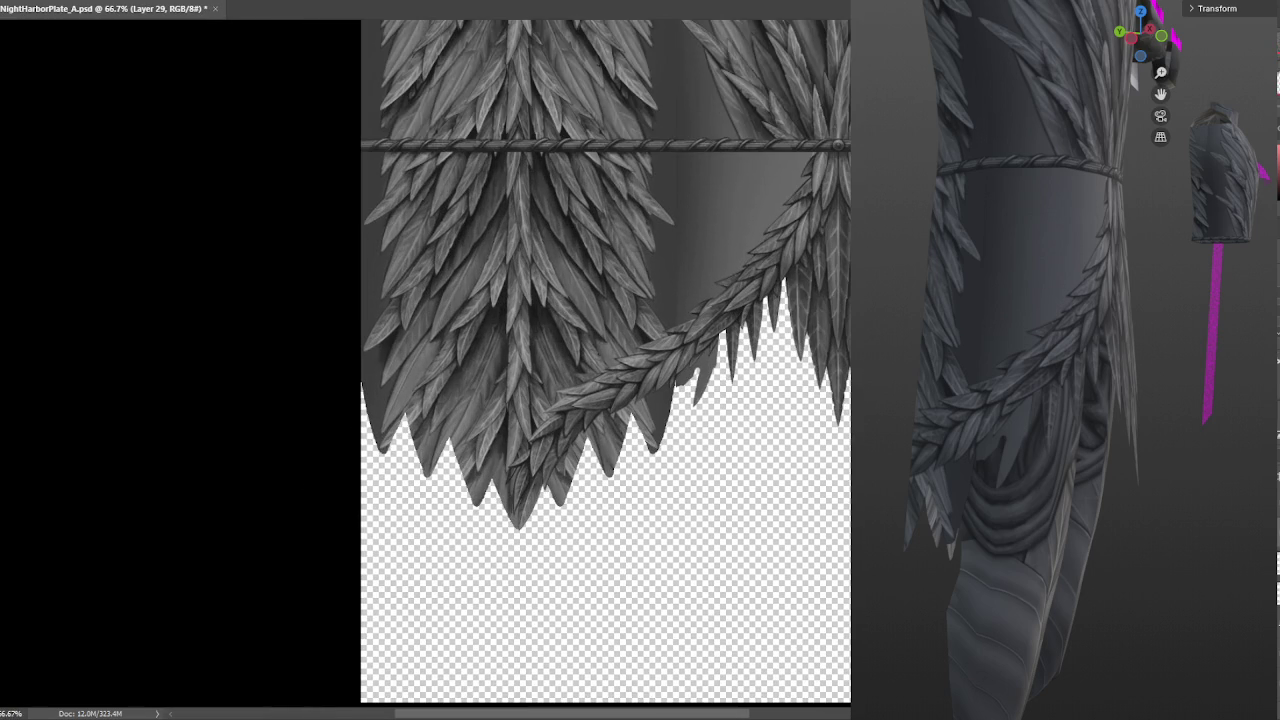
key("ctrl+t")
key("Return")
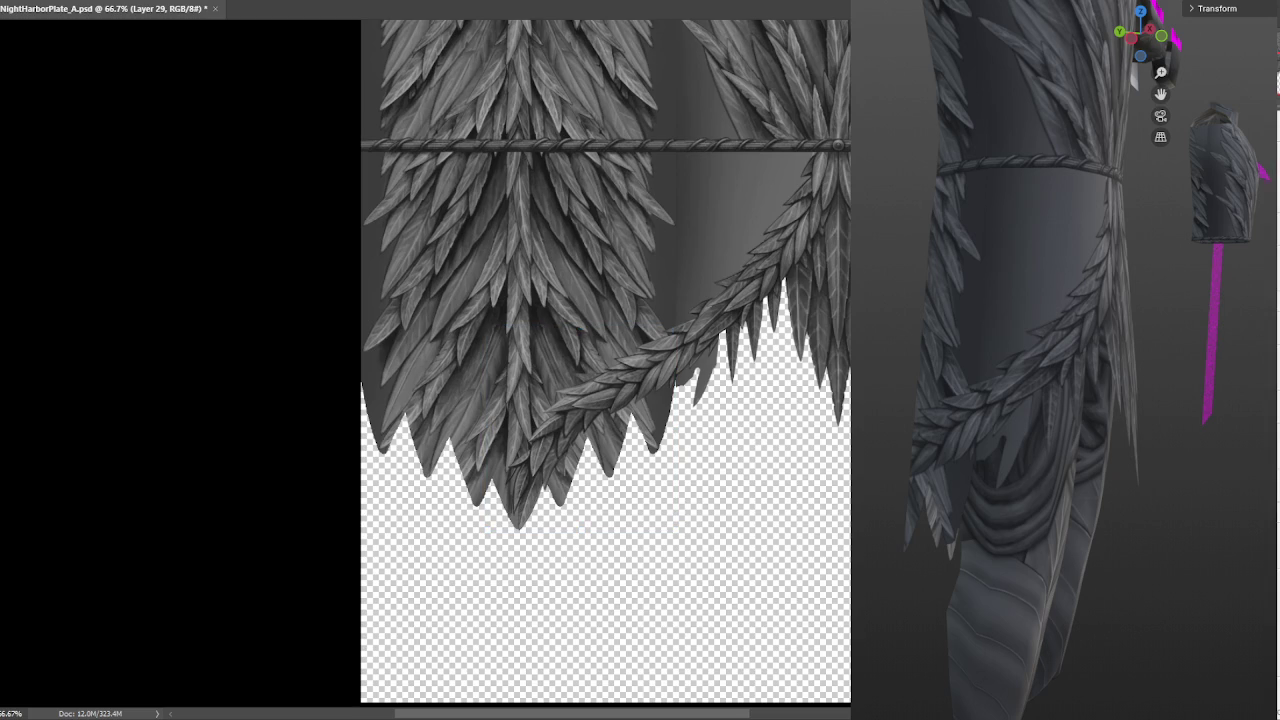
mouse_move(835, 372)
left_mouse_down()
mouse_move(843, 342)
mouse_move(903, 292)
mouse_move(897, 306)
left_mouse_up()
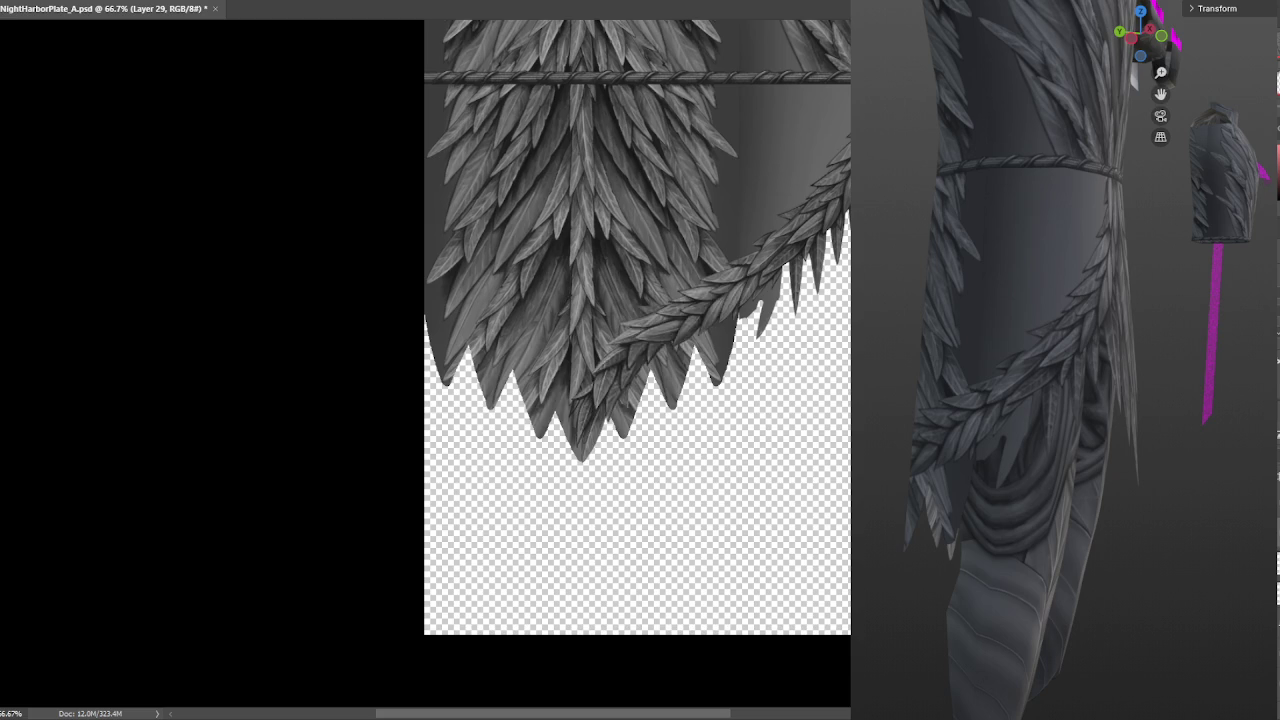
mouse_move(618, 268)
left_mouse_down()
mouse_move(568, 352)
mouse_move(568, 196)
left_mouse_up()
Try clearing the selected feather region and adding a layer, undoing both to compare versions
key("Delete")
key("ctrl+z")
key("ctrl+j")
key("ctrl+z")
key("ctrl+z")
key("ctrl+z")
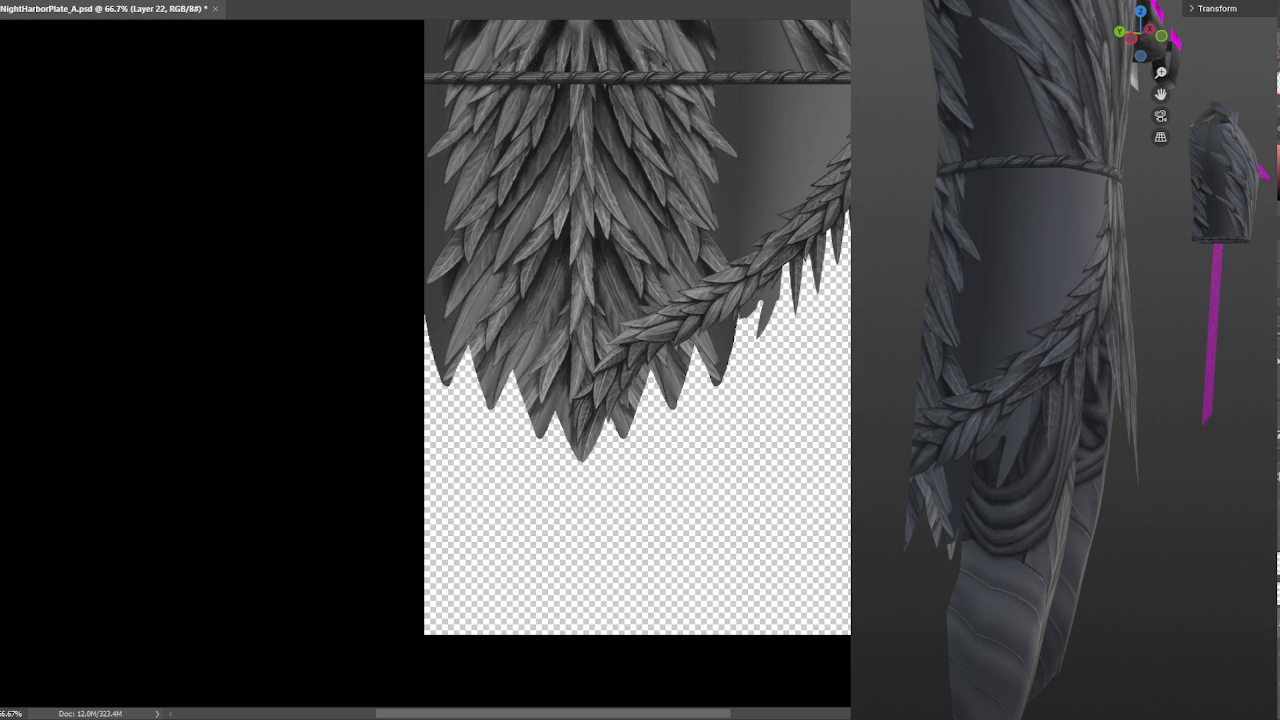
key("ctrl+z")
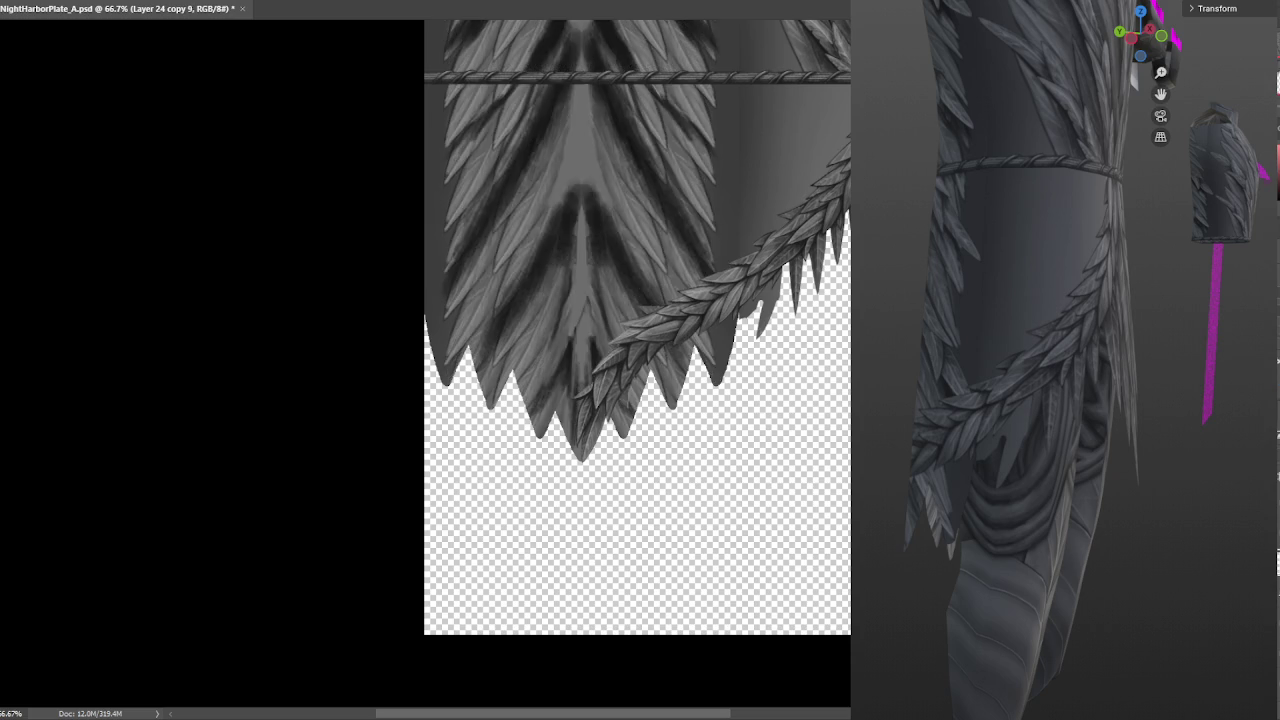
key("ctrl+minus")
key("ctrl+minus")
key("ctrl+z")
key("ctrl+z")
key("ctrl+z")
key("ctrl+z")
key("ctrl+z")
key("ctrl+z")
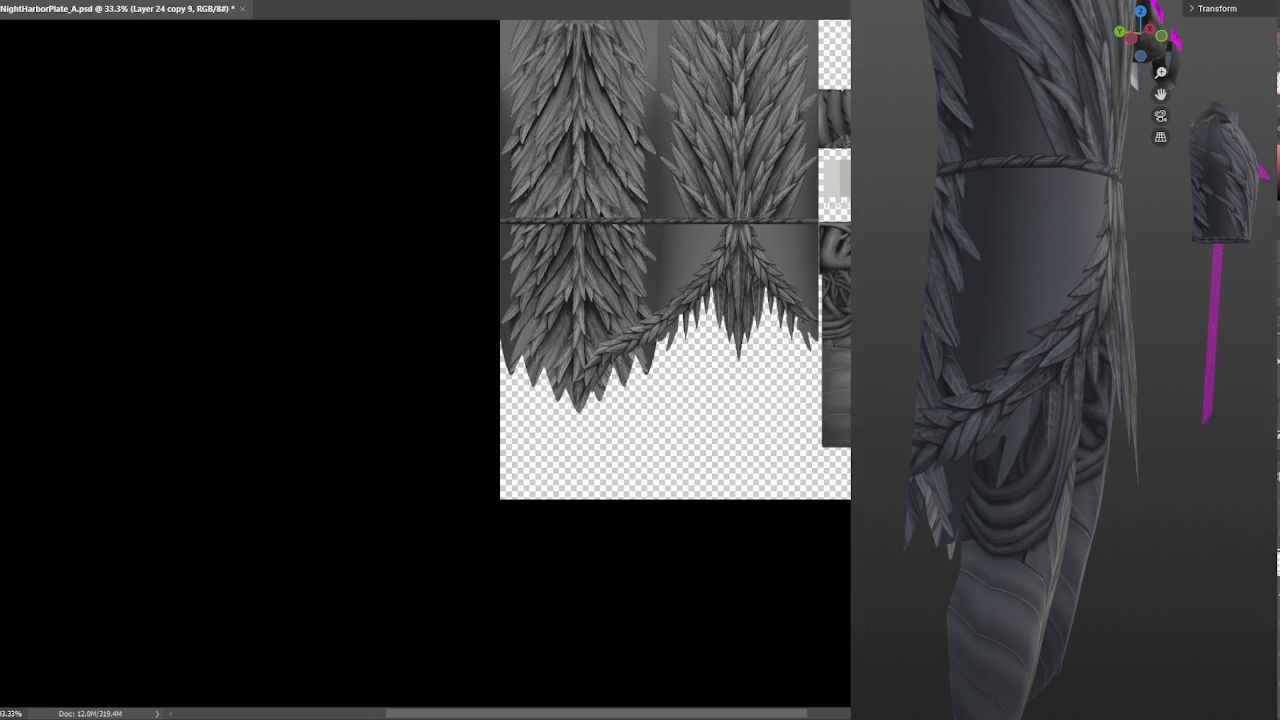
key("ctrl+plus")
key("ctrl+plus")
Copy the lower feather-tip patch onto a new layer and duplicate it for transforming
left_click_drag(838, 358, 824, 356)
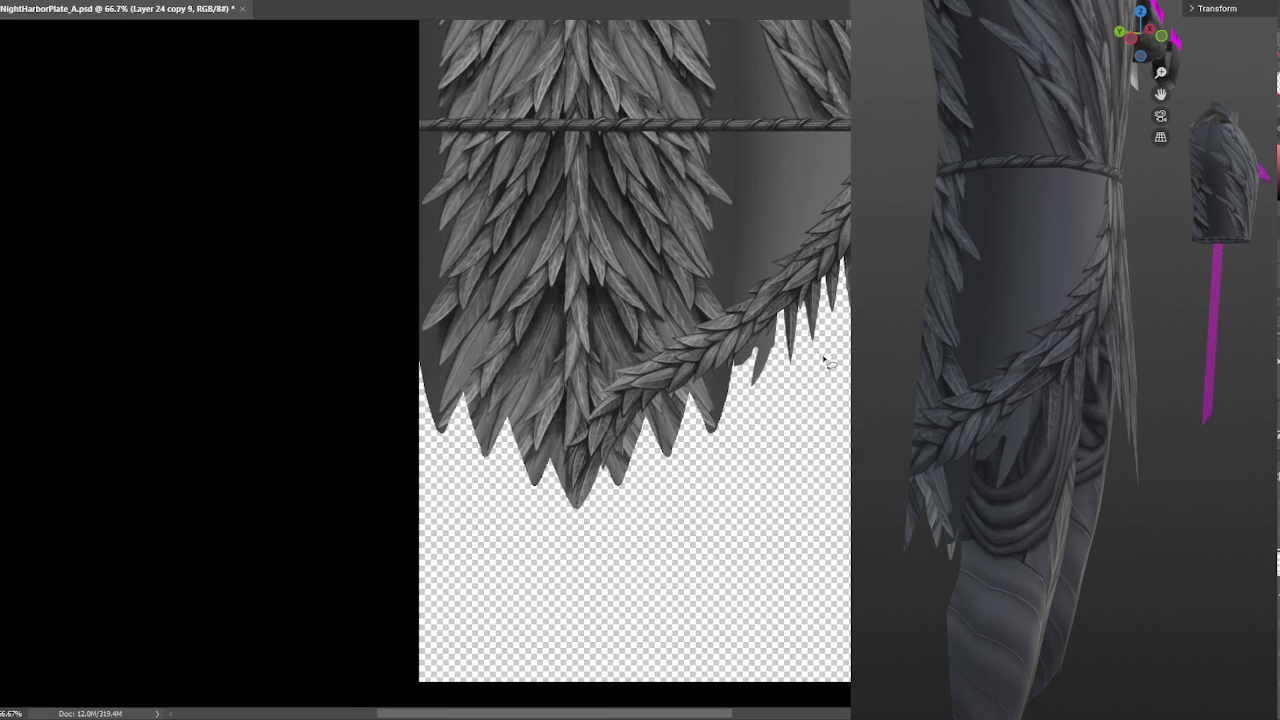
key("ctrl+z")
key("ctrl+z")
key("ctrl+v")
key("ctrl+d")
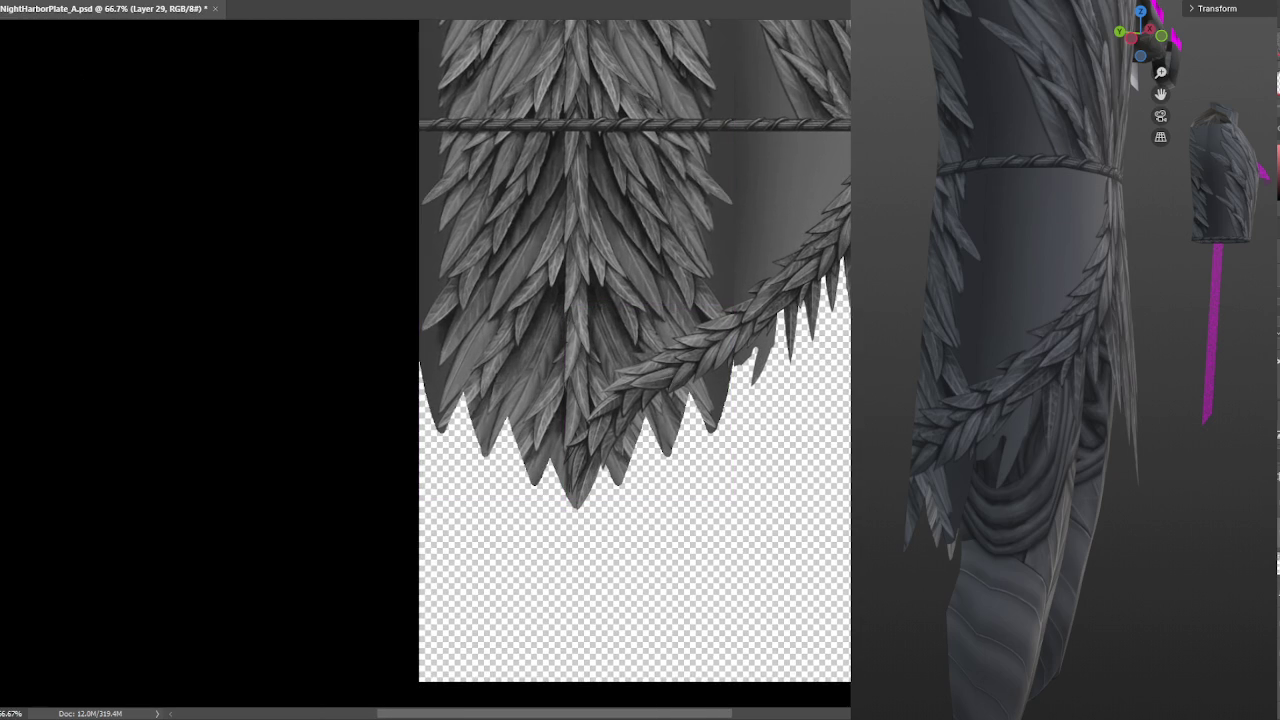
key("ctrl+j")
key("ctrl+t")
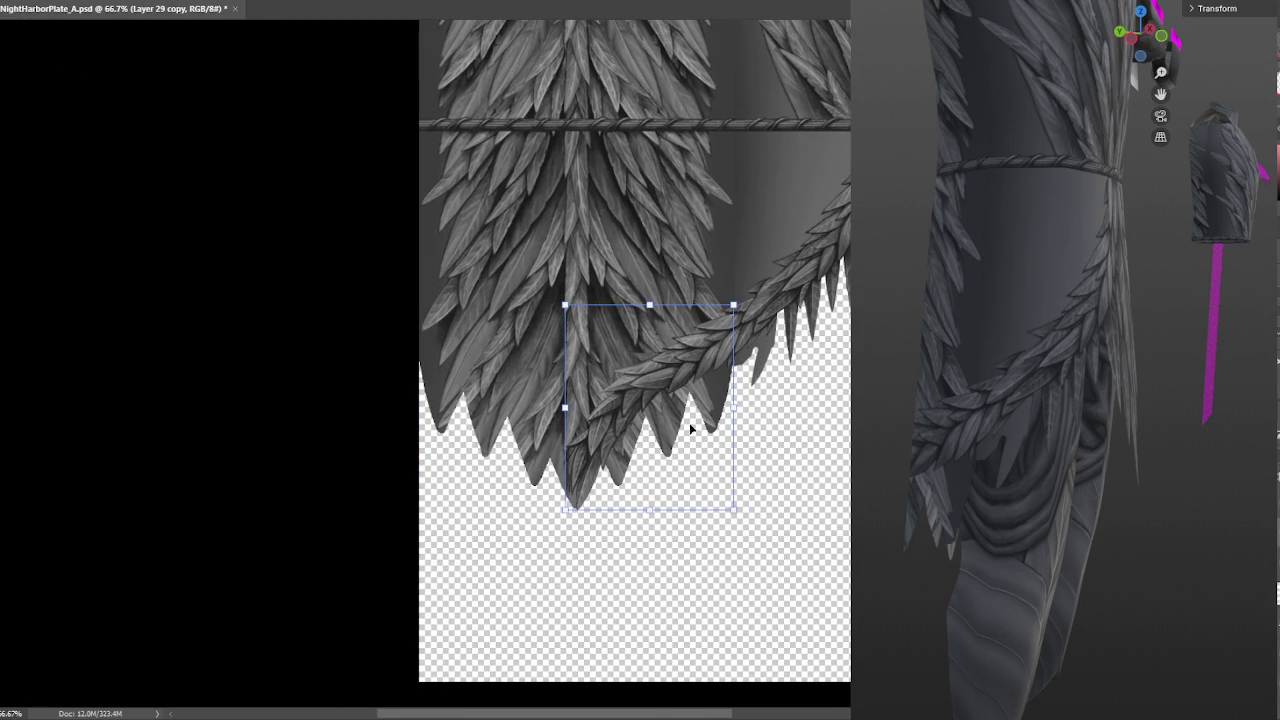
Flip the copied patch horizontally and place it at the skirt's left lower edge
right_click(656, 440)
left_click(722, 683)
left_click_drag(656, 426, 517, 421)
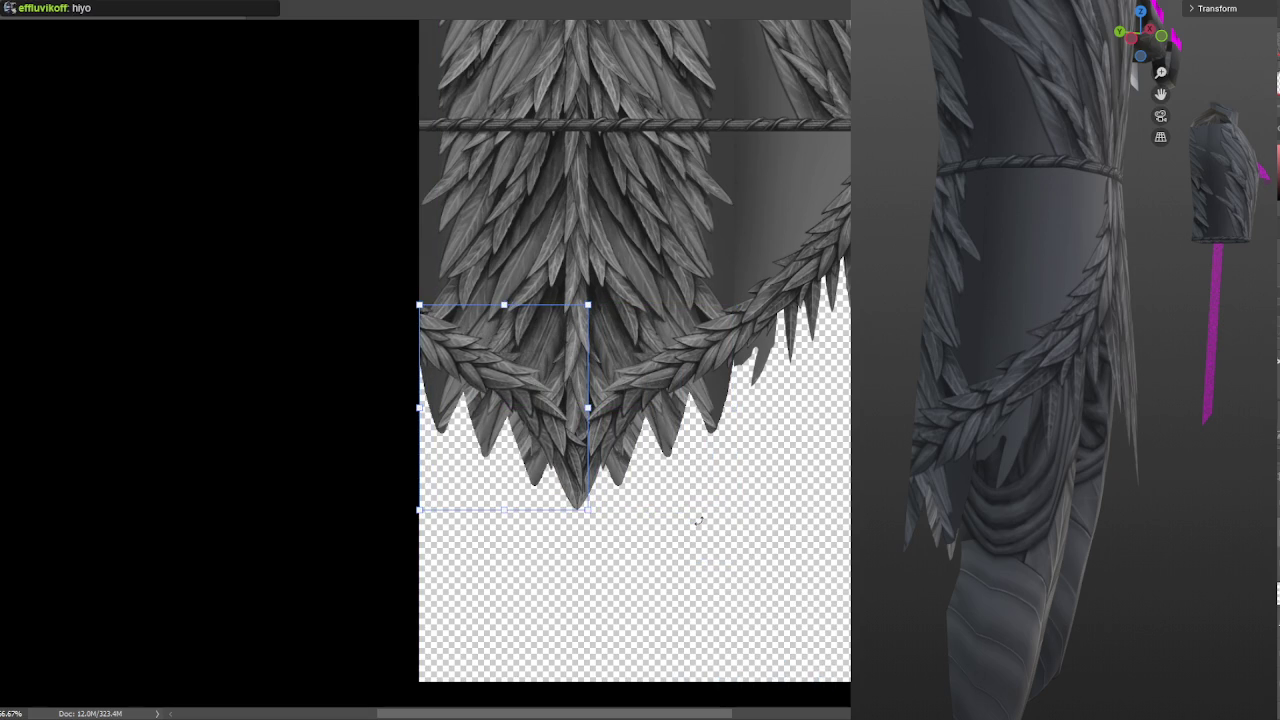
key("Return")
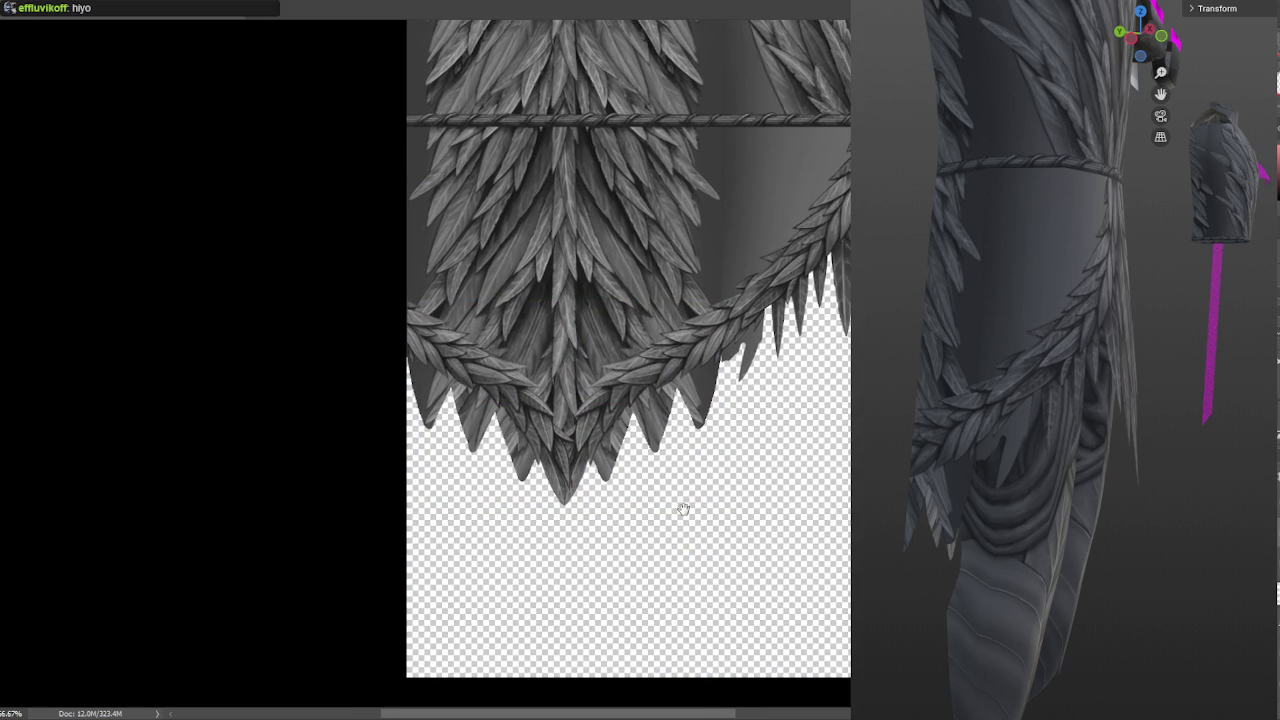
Zoom in to 100% and pan along the skirt's lower edge to check the placement
scroll(683, 508, "up", 1, "alt")
scroll(737, 381, "down", 1, "alt")
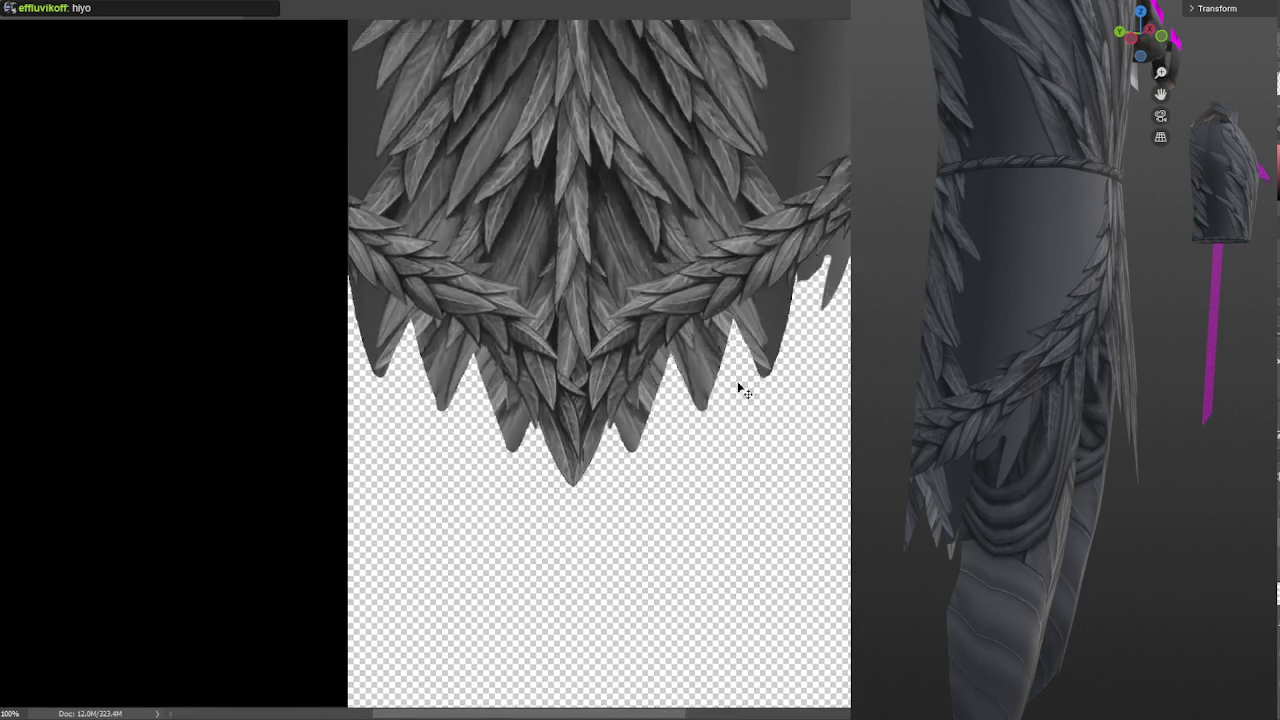
scroll(737, 381, "down", 1, "alt")
left_click_drag(748, 411, 646, 434)
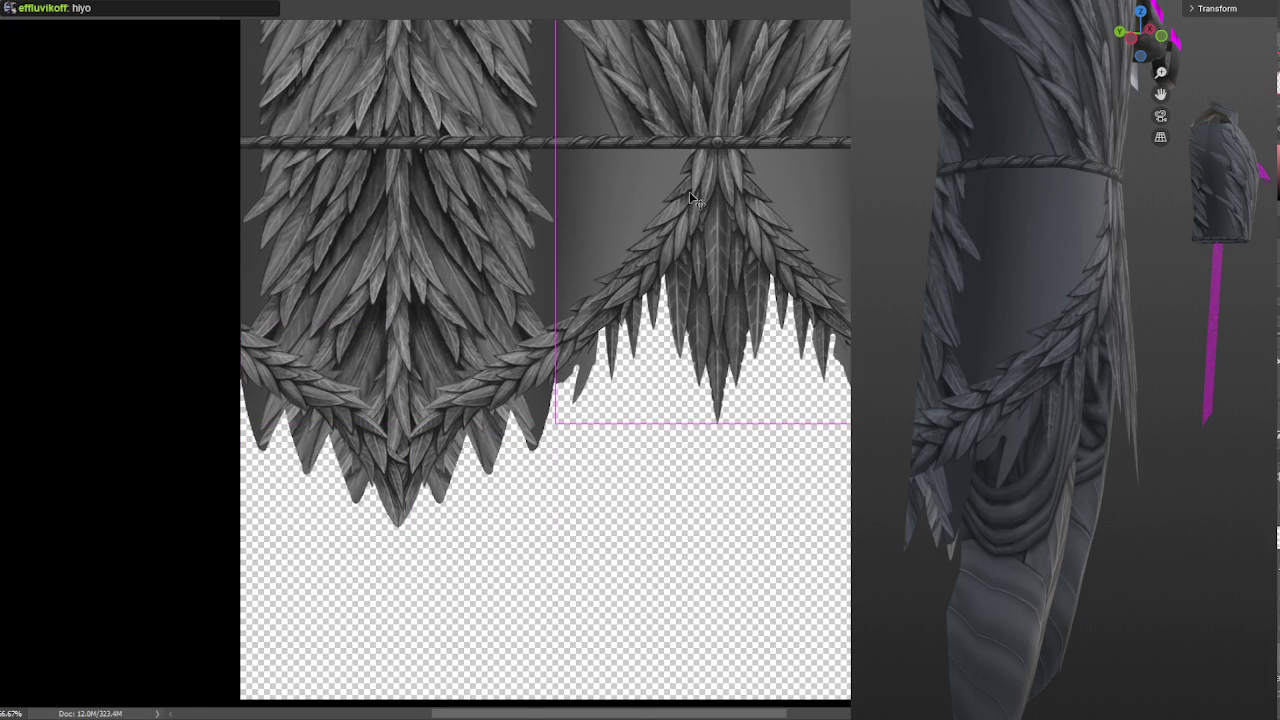
left_click_drag(688, 191, 668, 206)
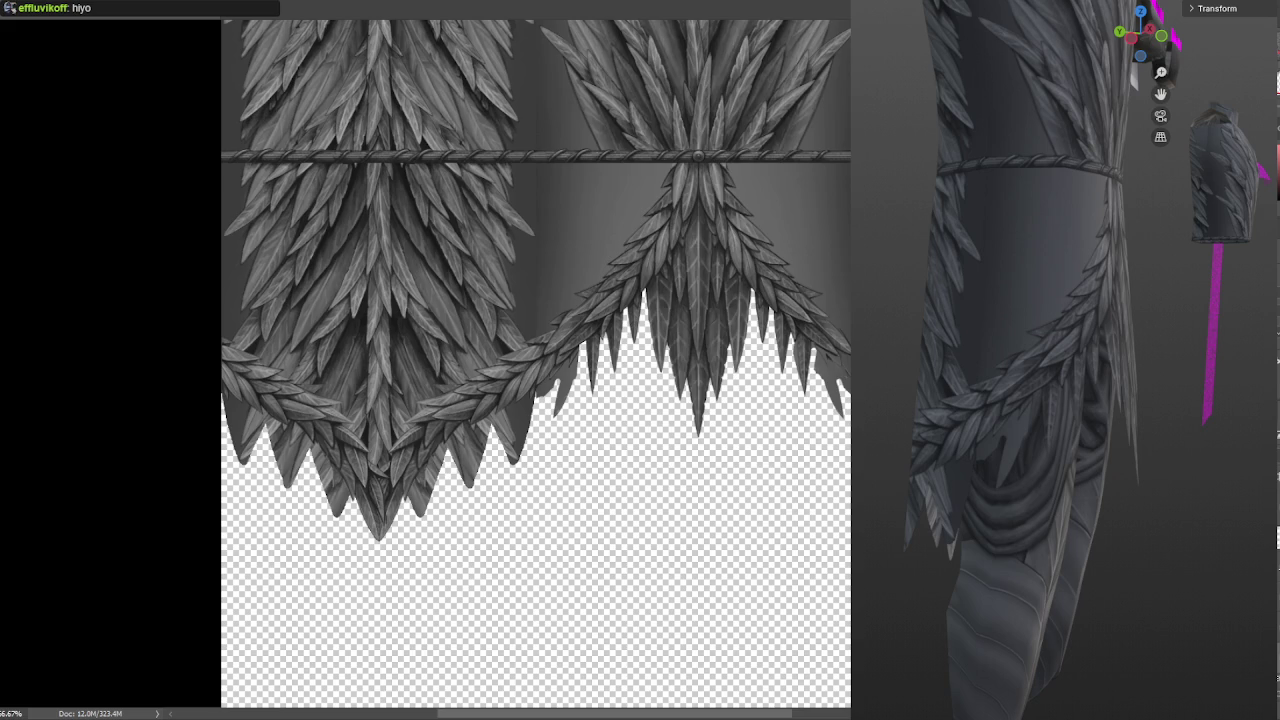
key("ctrl+plus")
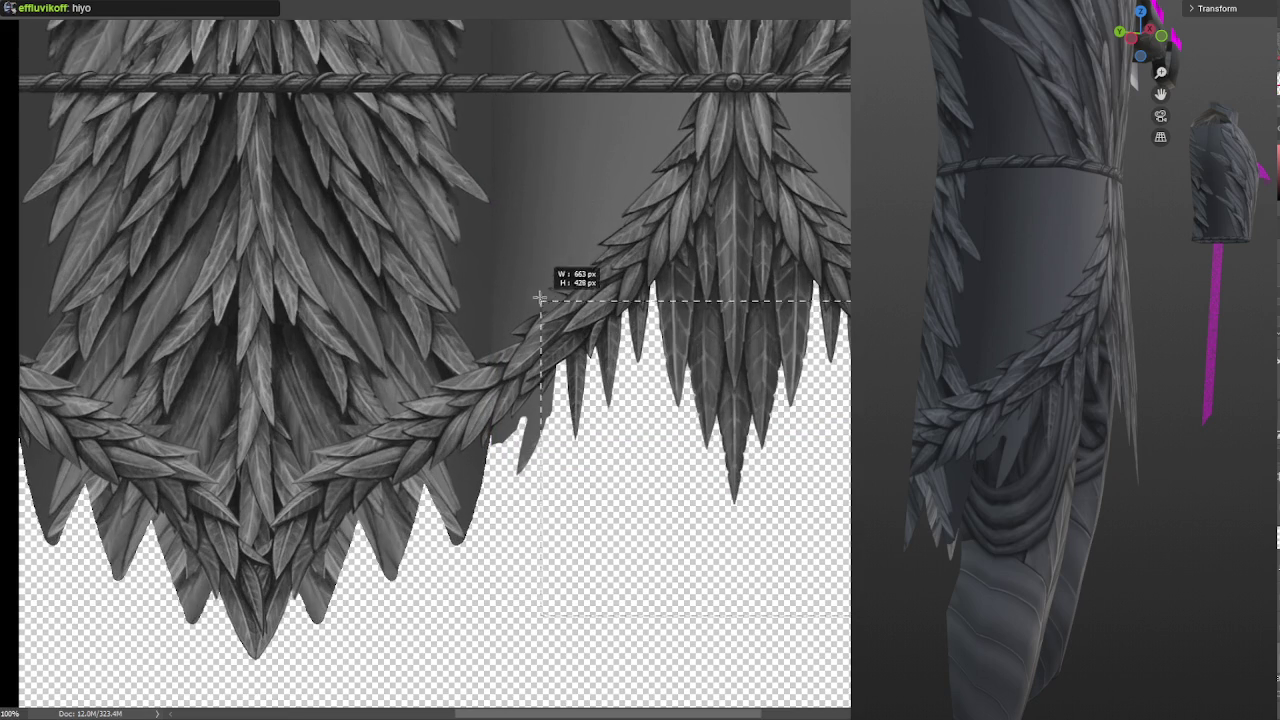
mouse_move(801, 302)
left_mouse_down()
mouse_move(745, 250)
mouse_move(768, 284)
mouse_move(852, 293)
left_mouse_up()
With a small eraser, remove the stray grey fill and a leaf fragment beneath the garland tips
scroll(790, 305, "up", 1, "alt")
scroll(783, 318, "up", 2, "alt")
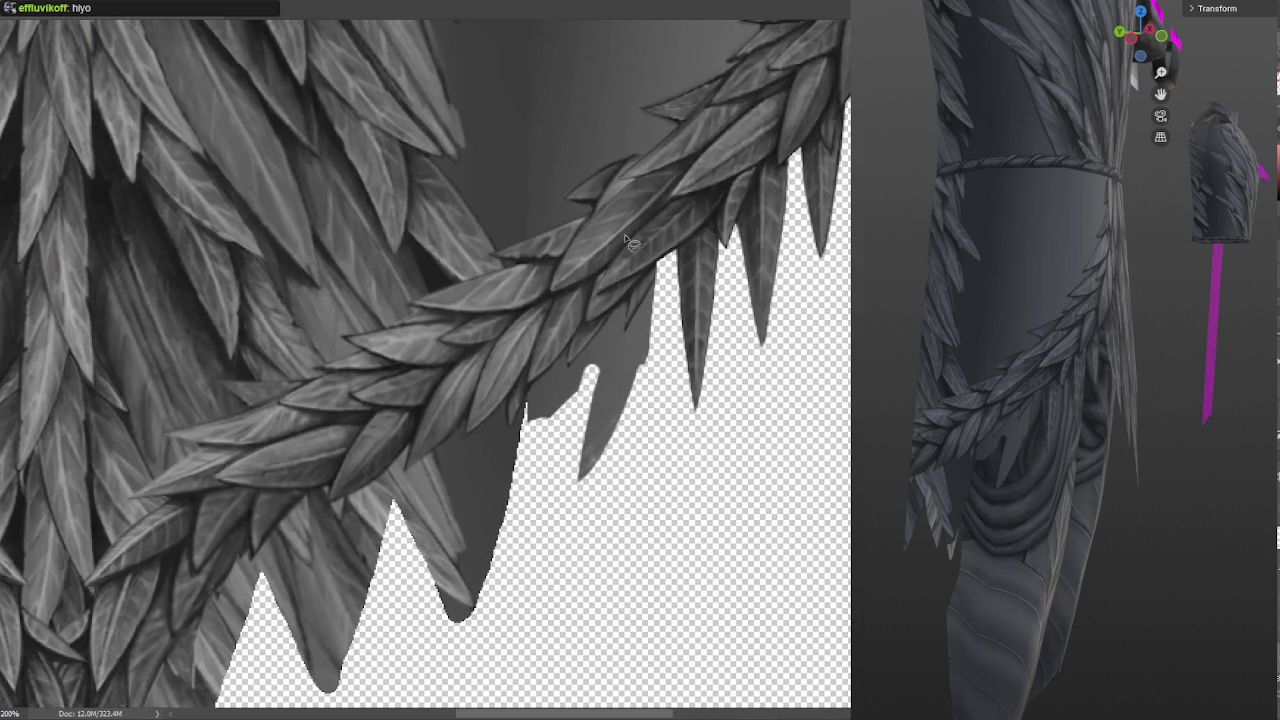
key("b")
key("bracketleft")
key("bracketleft")
key("bracketleft")
key("bracketleft")
left_click(632, 332)
mouse_move(641, 317)
left_mouse_down()
mouse_move(590, 430)
mouse_move(595, 480)
left_mouse_up()
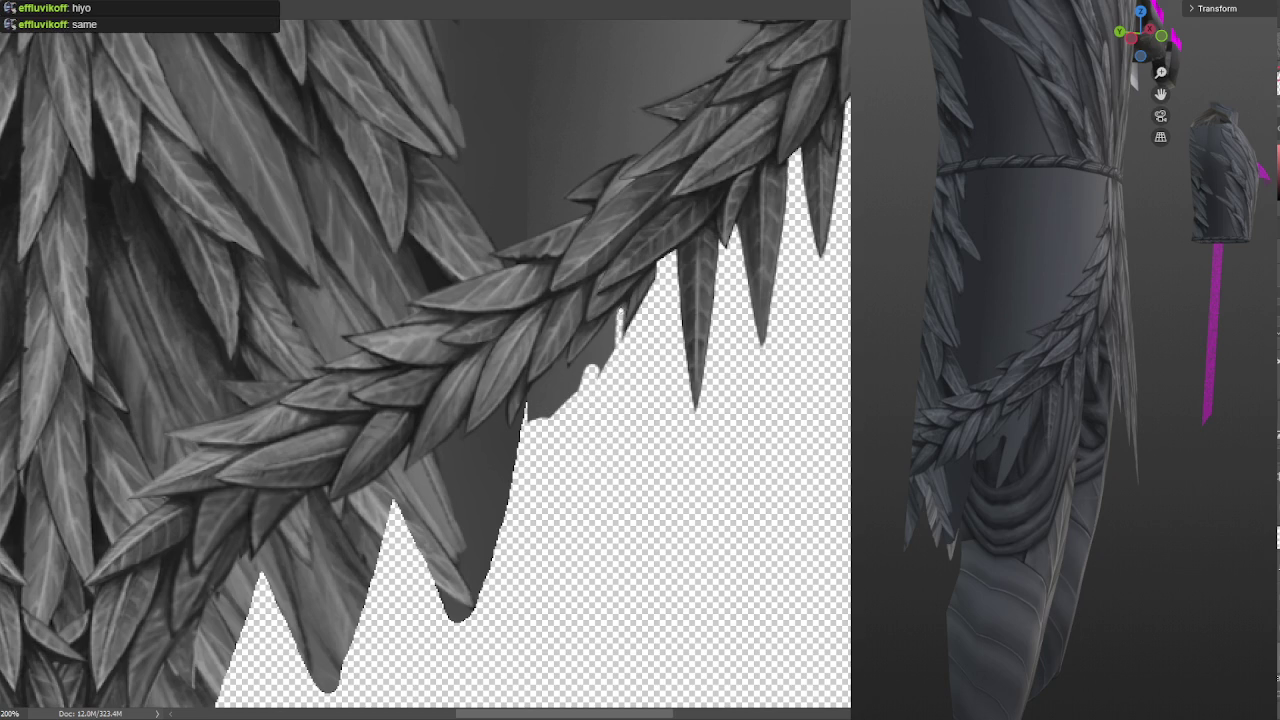
left_click_drag(620, 308, 538, 424)
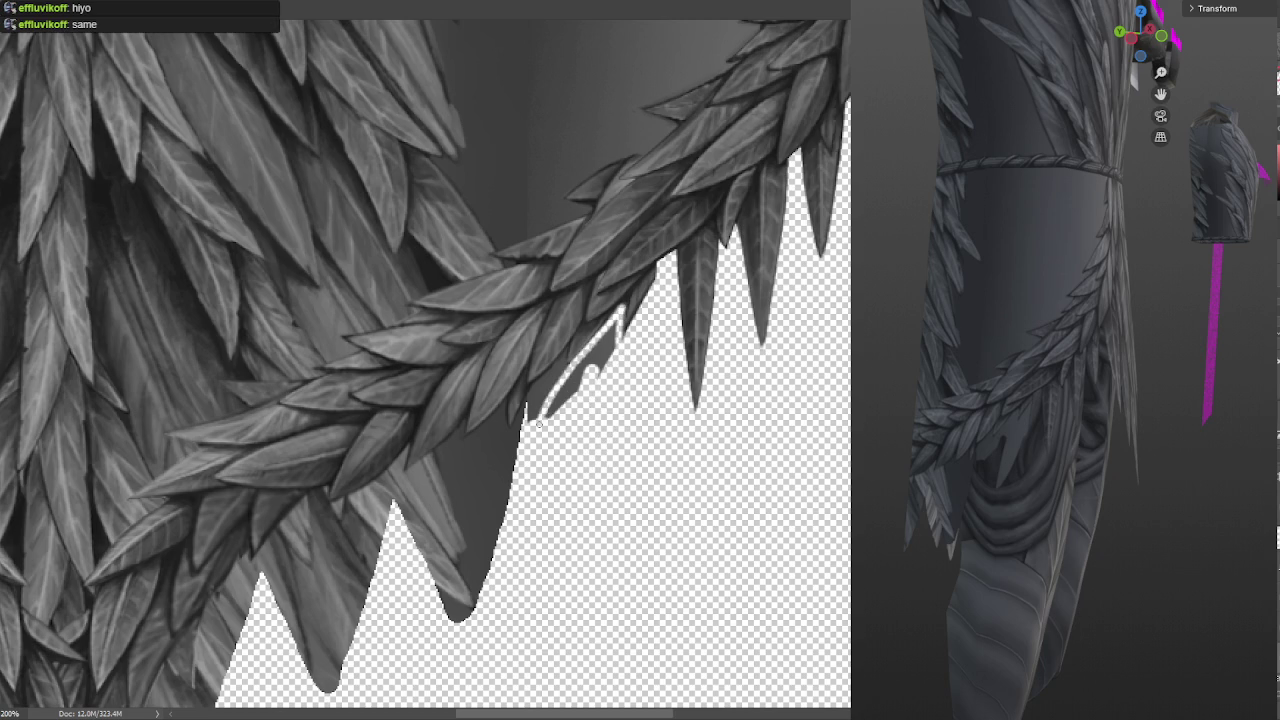
mouse_move(617, 316)
left_mouse_down()
mouse_move(600, 370)
mouse_move(582, 370)
mouse_move(560, 400)
left_mouse_up()
mouse_move(592, 352)
left_mouse_down()
mouse_move(556, 400)
mouse_move(590, 358)
mouse_move(576, 396)
mouse_move(596, 379)
left_mouse_up()
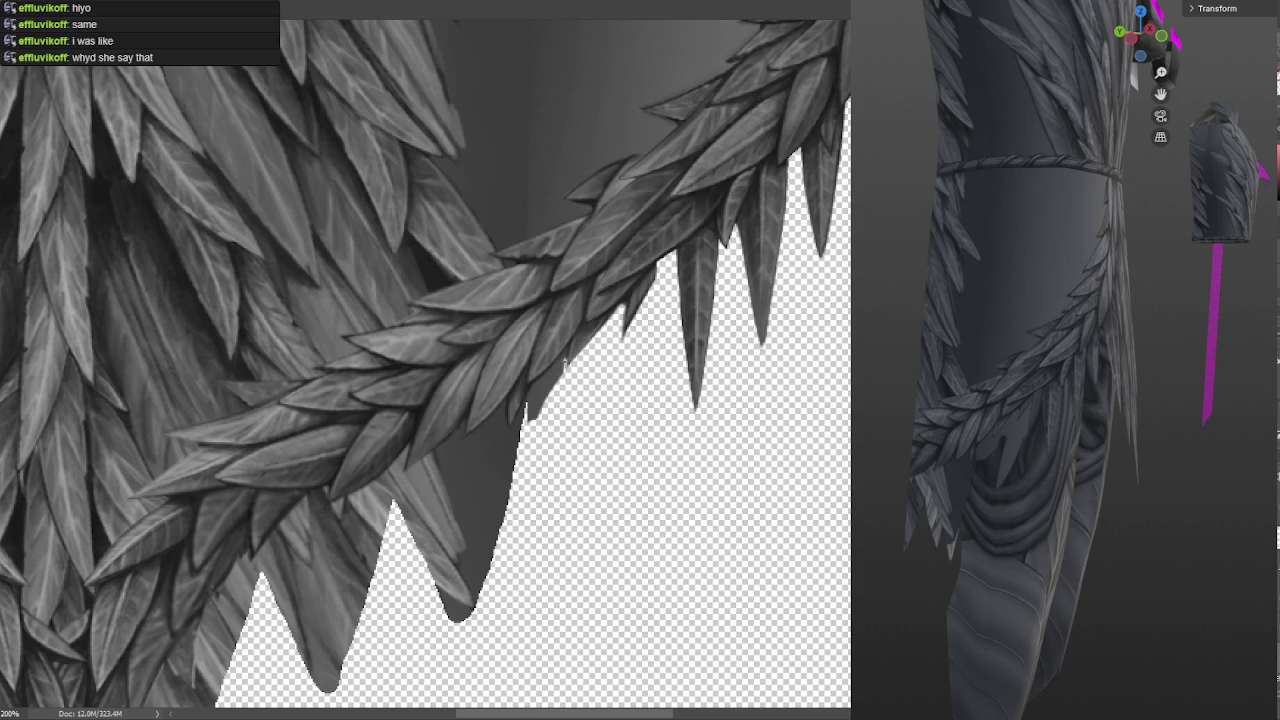
left_click_drag(562, 357, 553, 370)
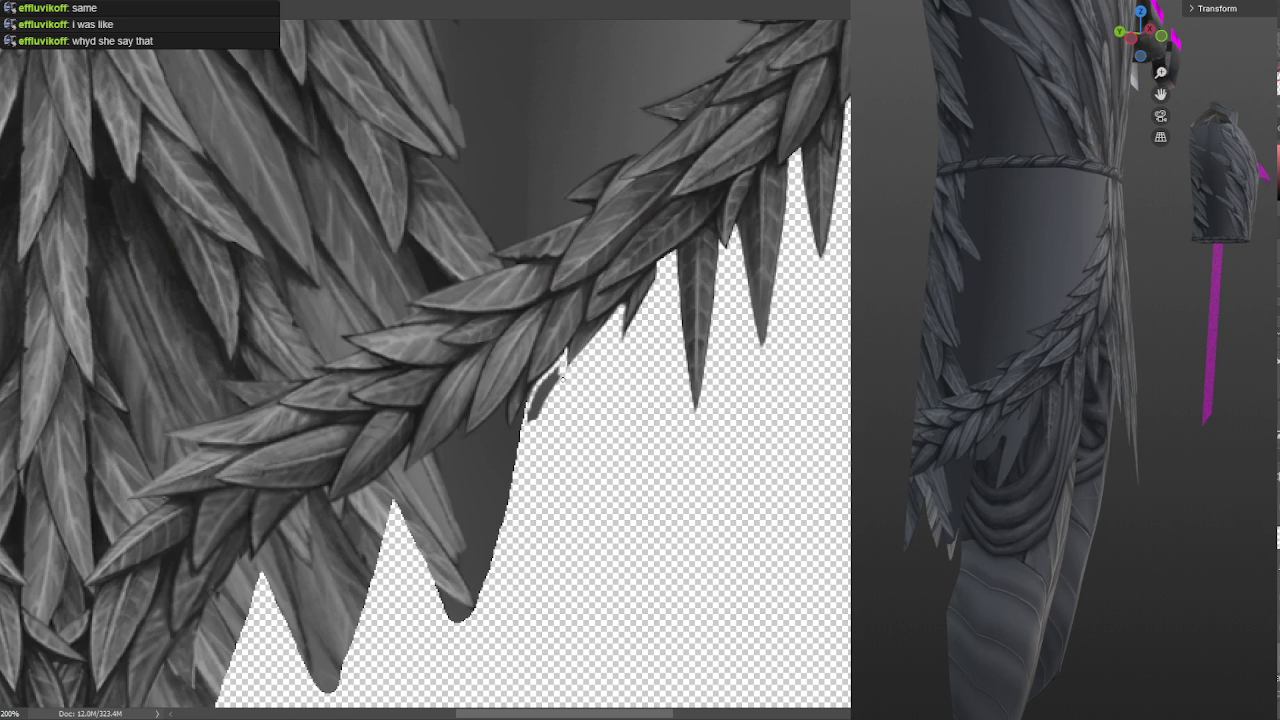
left_click_drag(543, 384, 534, 423)
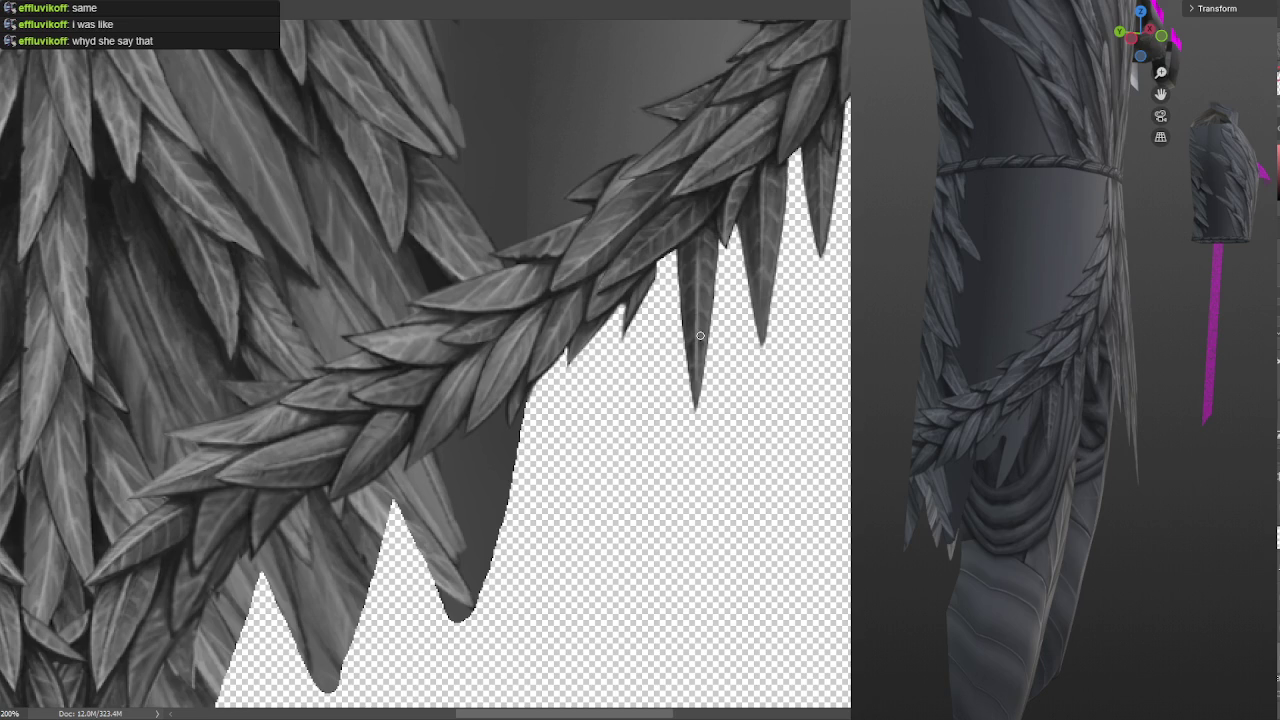
Repaint a feather's left edge in the right cluster and erase its thin stray sliver
left_click_drag(812, 284, 764, 310)
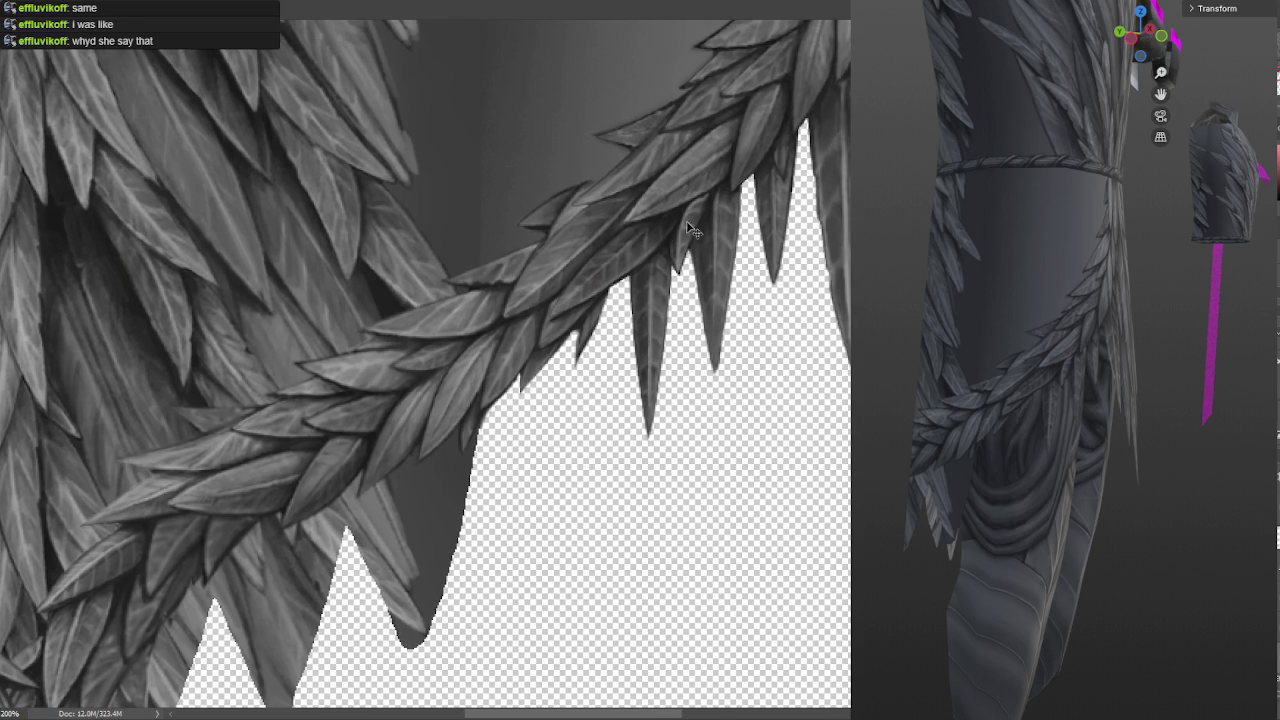
scroll(690, 230, "down", 1, "alt")
left_click_drag(760, 160, 712, 222)
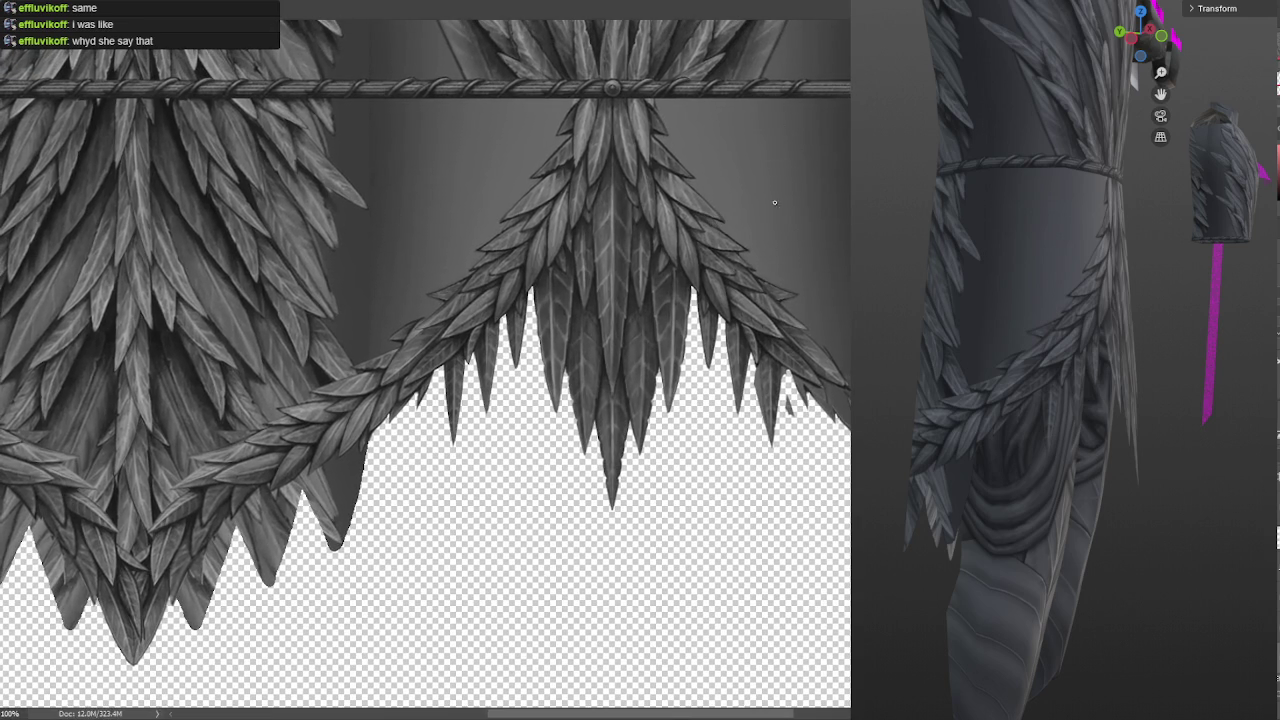
scroll(765, 220, "down", 1)
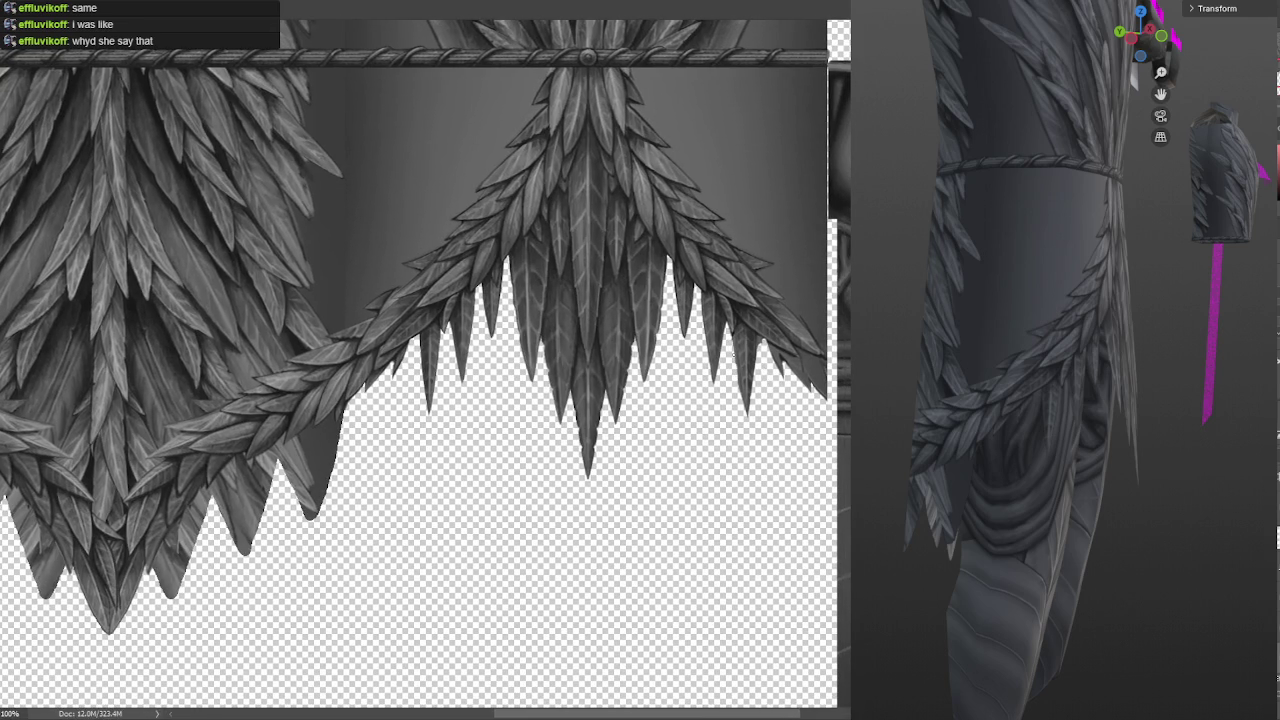
left_click_drag(791, 301, 688, 281)
scroll(688, 281, "up", 2)
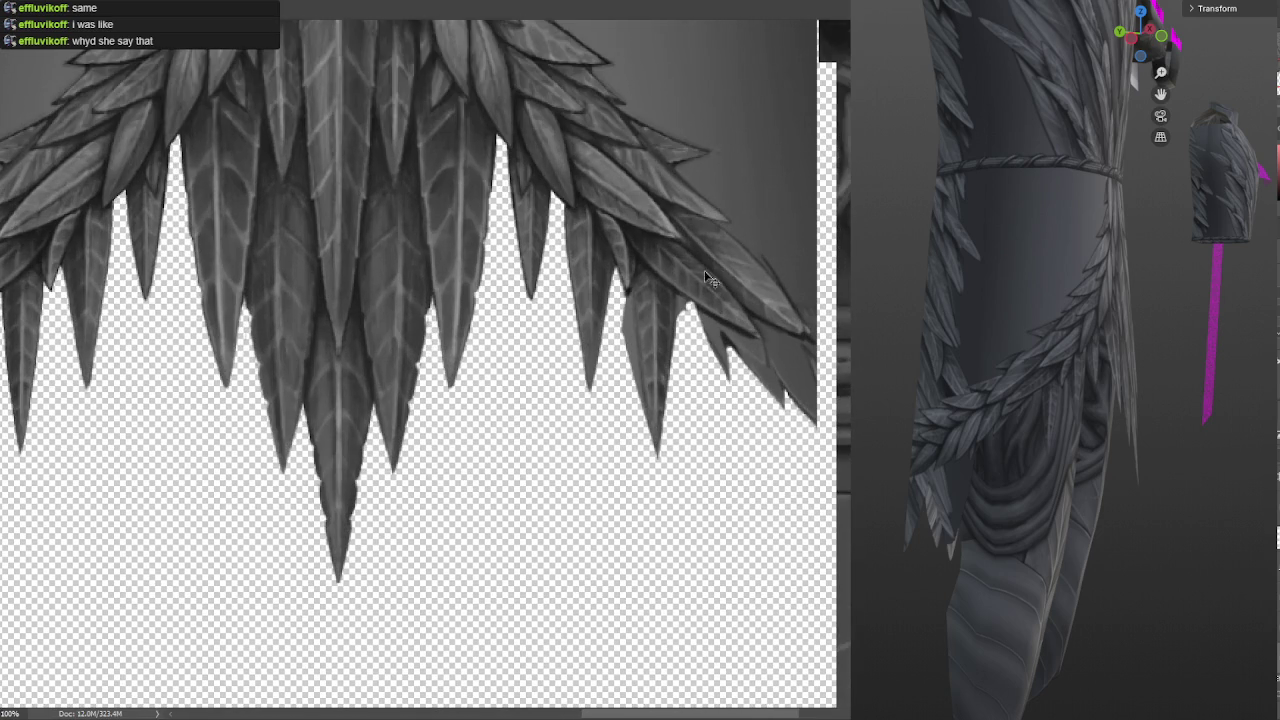
left_click_drag(636, 410, 630, 328)
key("ctrl+z")
key("ctrl+z")
key("ctrl+z")
key("ctrl+z")
left_click_drag(634, 371, 631, 313)
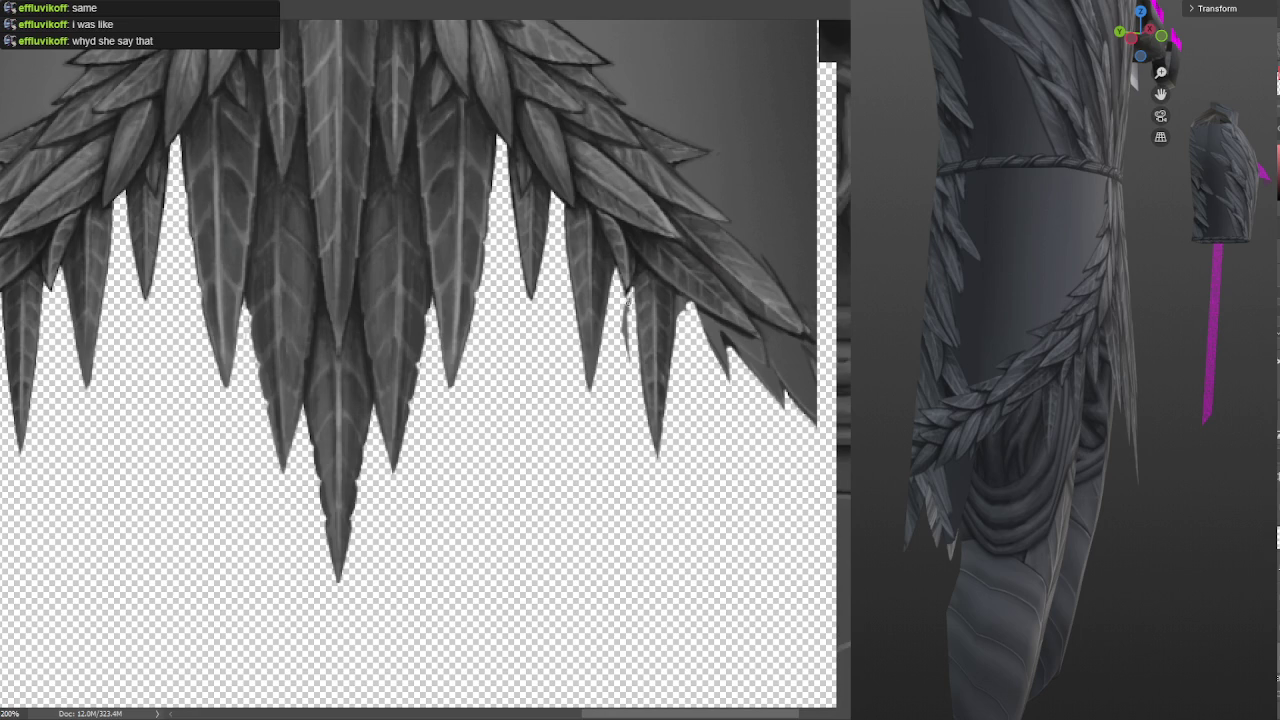
left_click_drag(624, 318, 628, 362)
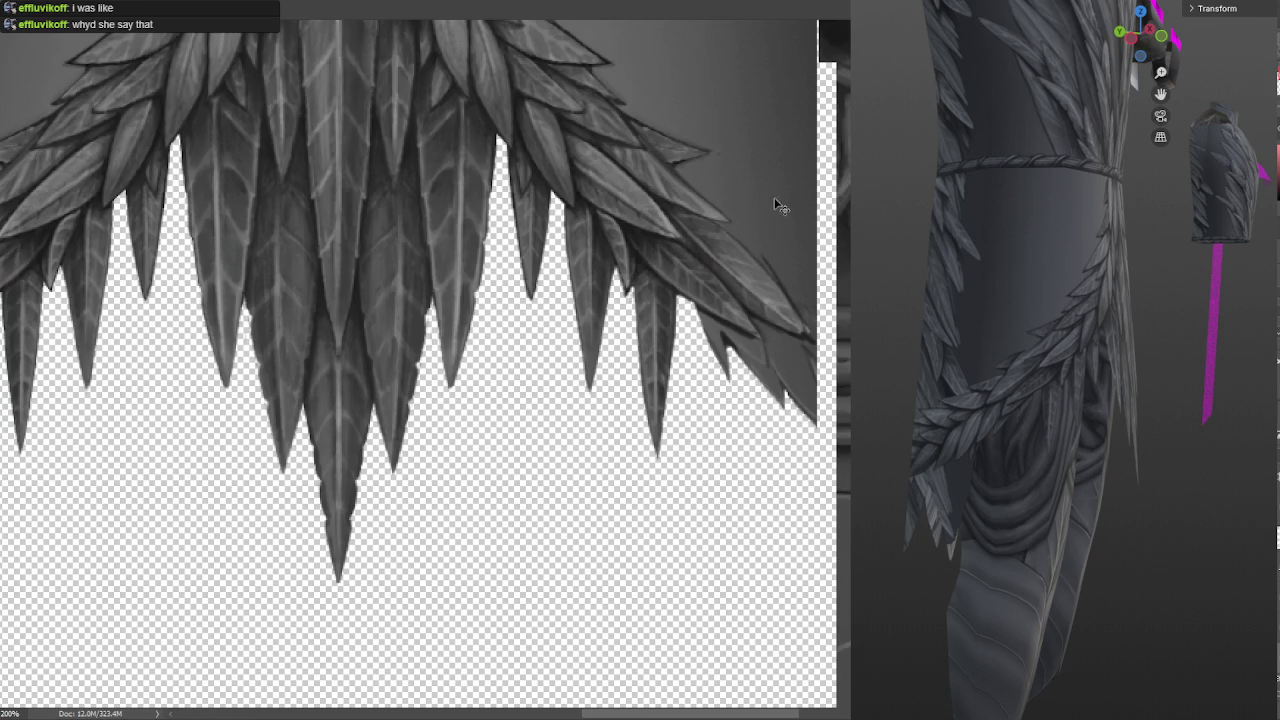
scroll(774, 197, "down", 2, "alt")
scroll(660, 312, "down", 2, "alt")
scroll(620, 337, "down", 2, "alt")
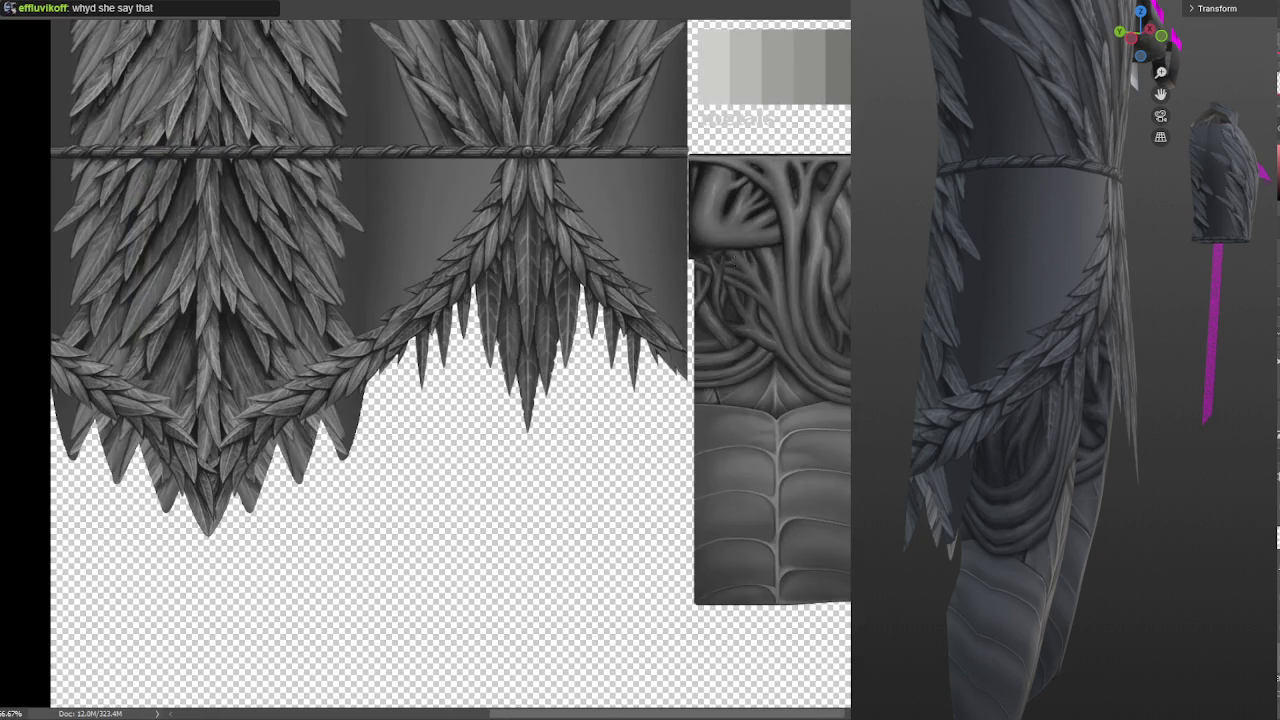
Copy the feathers left of the central cluster to a new layer, mirror them, and move them right
left_click_drag(651, 301, 682, 317)
mouse_move(489, 422)
left_mouse_down()
mouse_move(340, 385)
mouse_move(484, 487)
left_mouse_up()
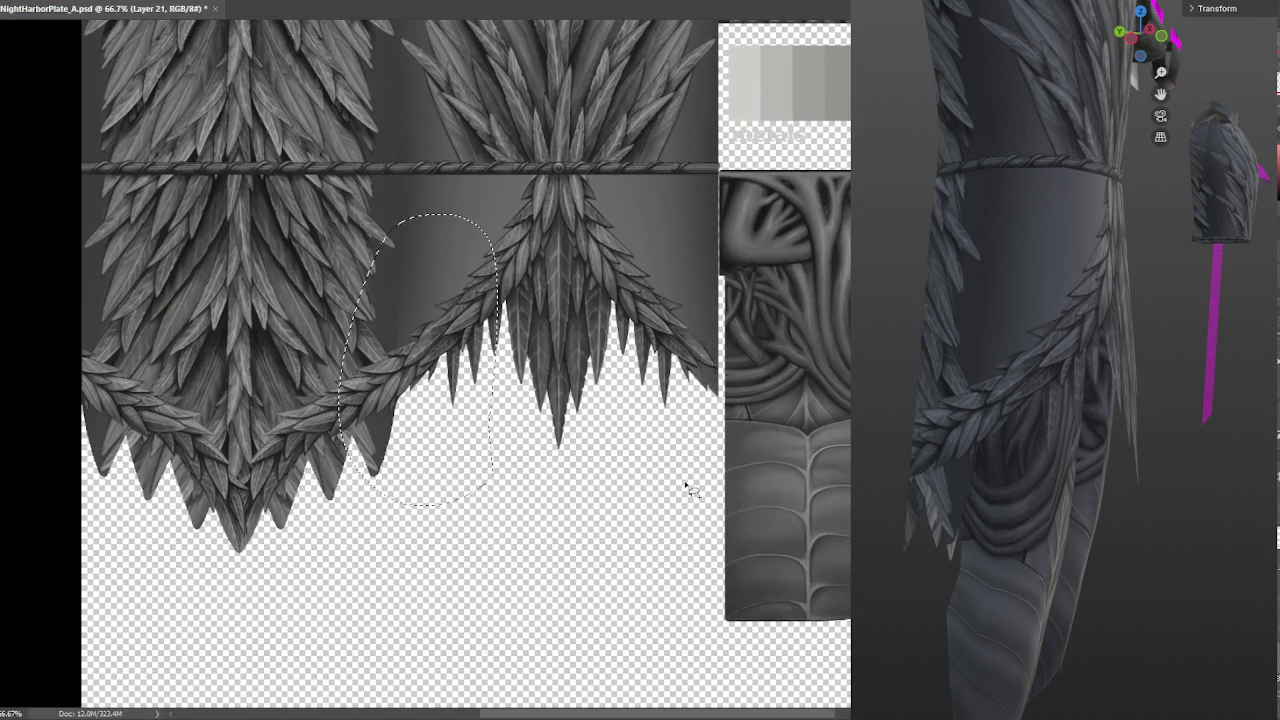
left_click(633, 463)
mouse_move(501, 322)
left_mouse_down()
mouse_move(425, 230)
mouse_move(508, 423)
mouse_move(505, 318)
left_mouse_up()
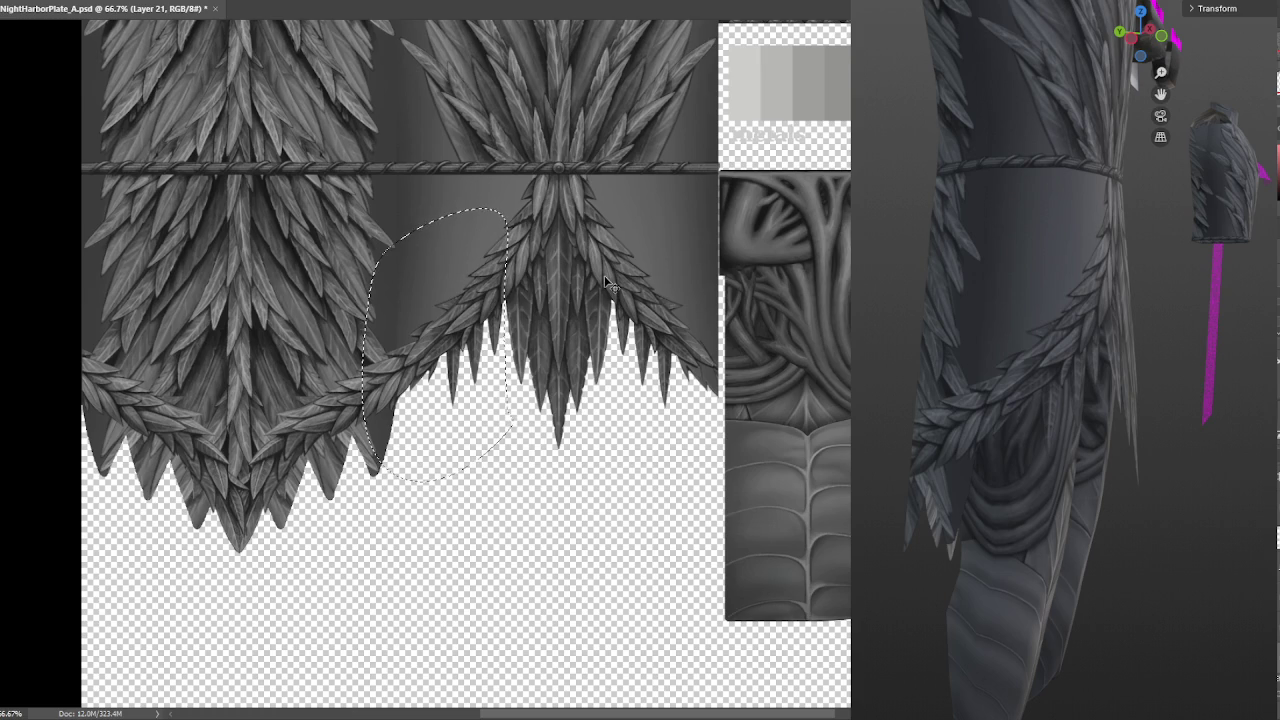
key("ctrl+j")
key("ctrl+t")
right_click(481, 362)
left_click(516, 612)
mouse_move(470, 315)
left_mouse_down()
mouse_move(737, 294)
mouse_move(708, 294)
left_mouse_up()
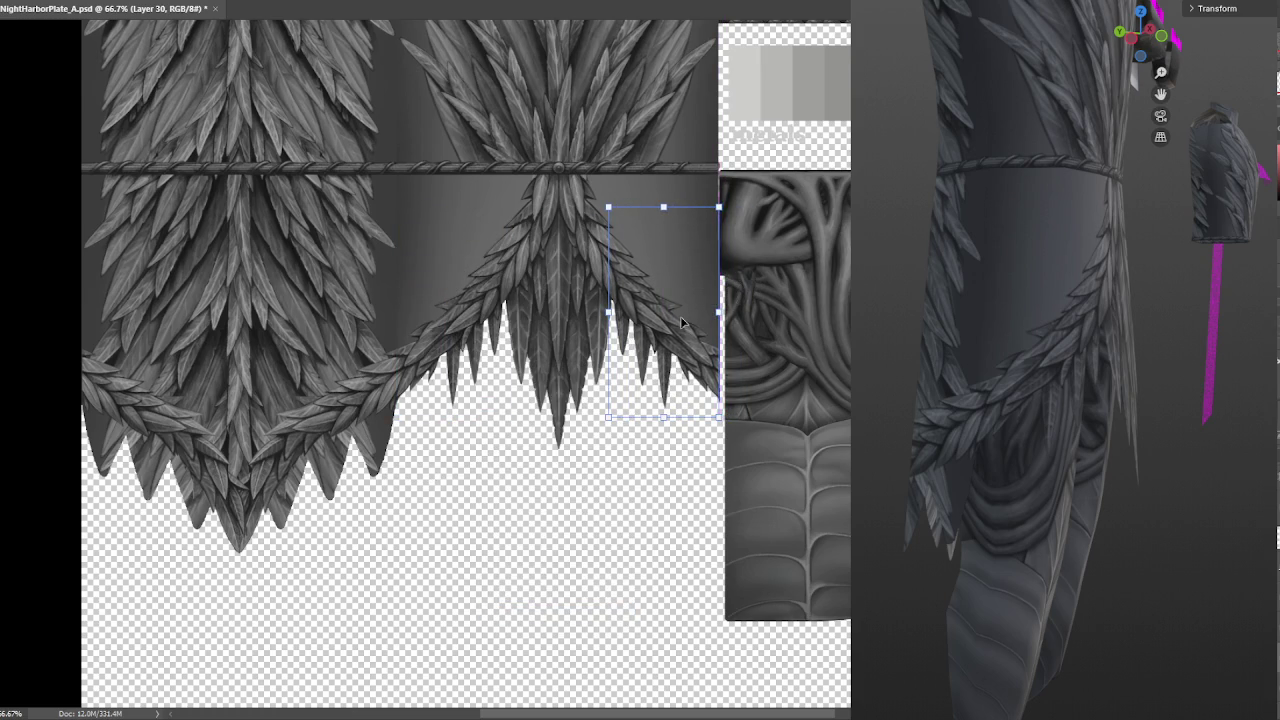
scroll(682, 322, "up", 1, "alt")
scroll(682, 322, "up", 1, "alt")
key("Return")
Select the wing-shaped feather area, commit a transform on it, and zoom back out
key("ctrl+plus")
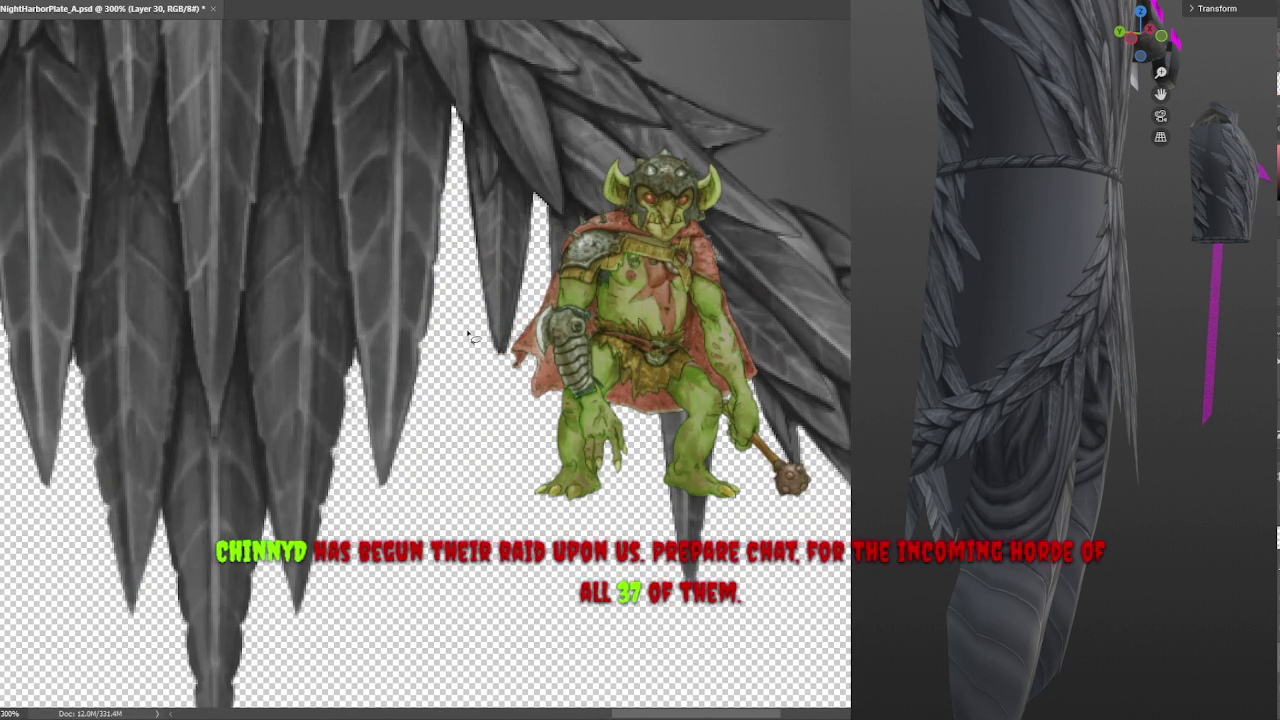
left_click_drag(521, 258, 440, 640)
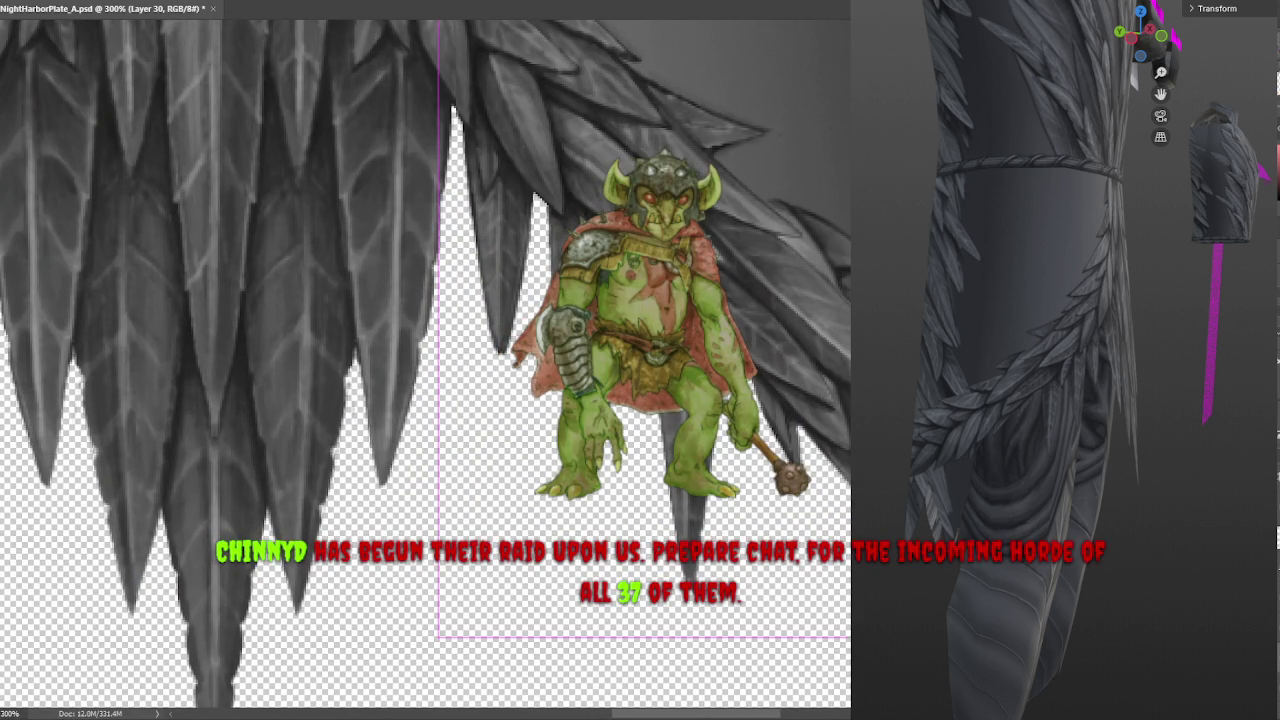
key("ctrl+t")
key("Return")
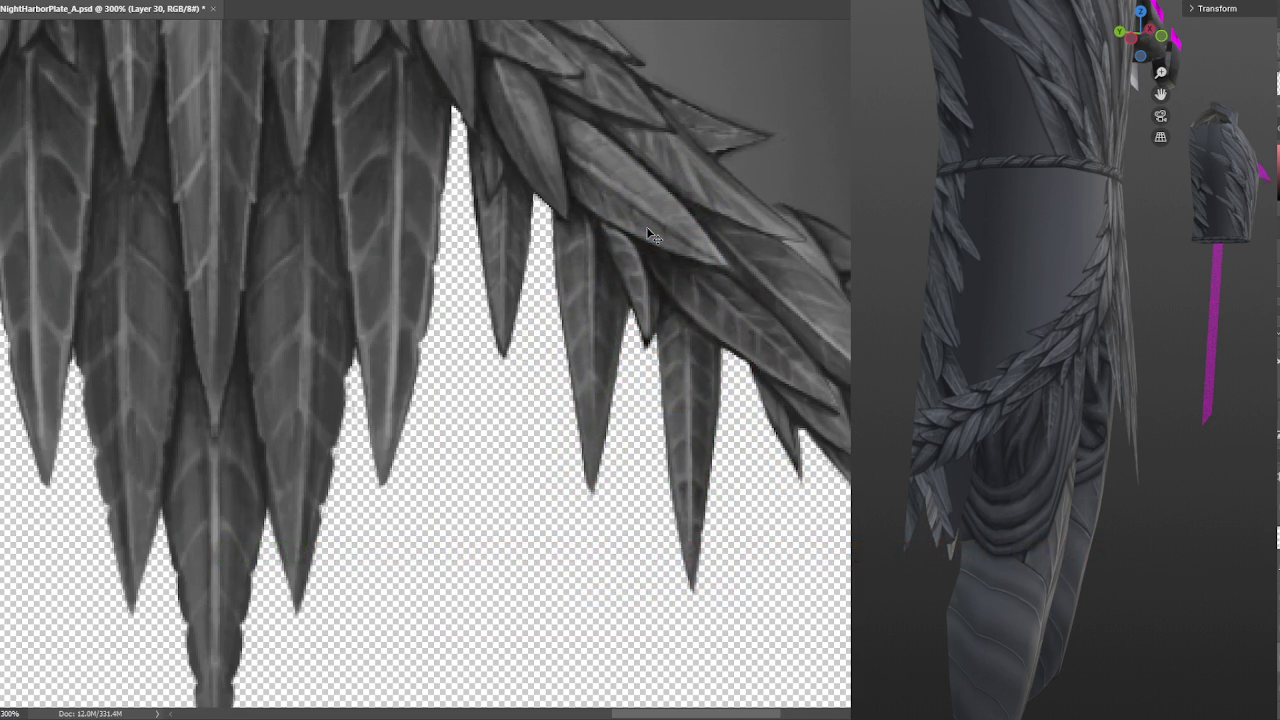
scroll(646, 226, "down", 1, "alt")
scroll(727, 332, "down", 1, "alt")
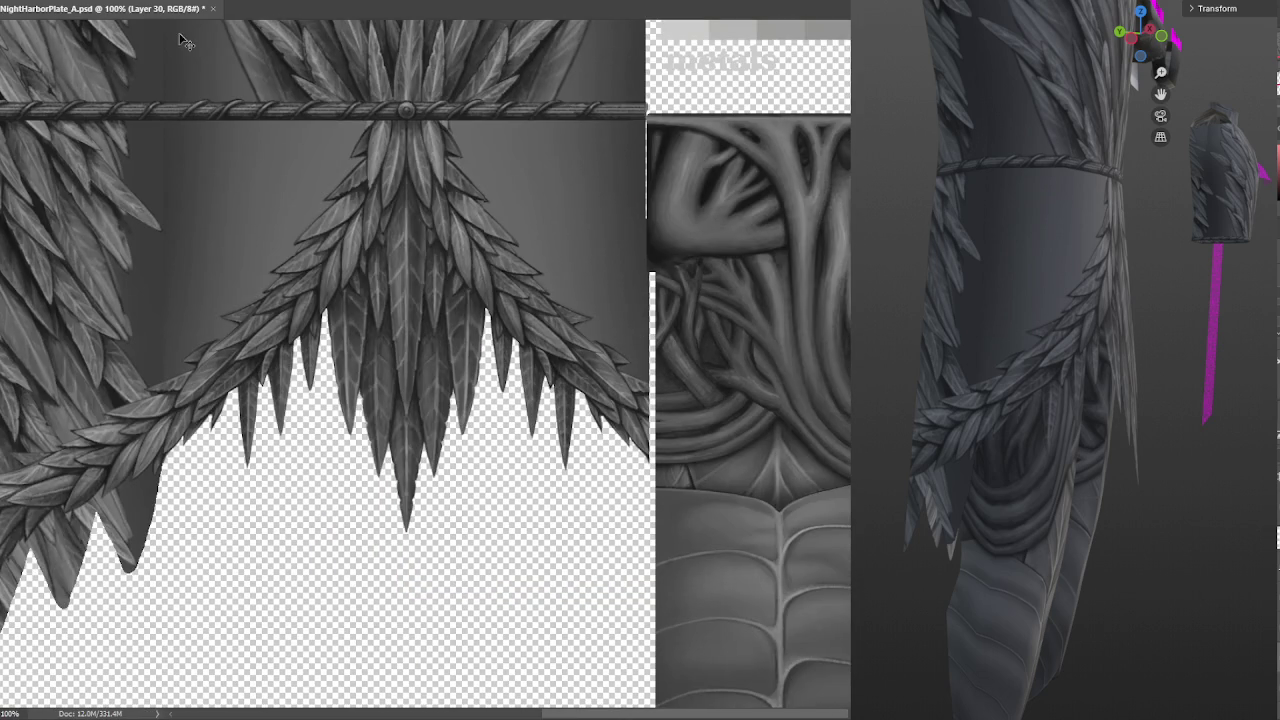
Pan and zoom around the feather skirt tips and rope strip to inspect them closely
left_click_drag(475, 283, 563, 313)
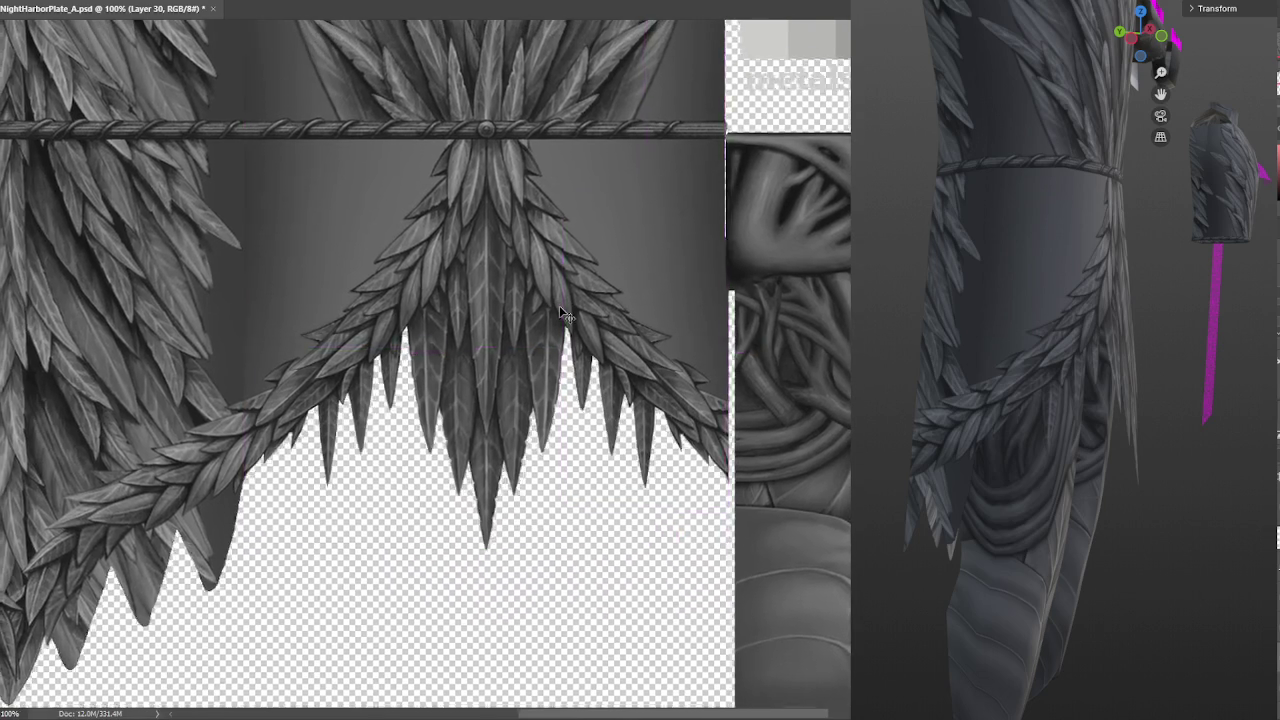
scroll(551, 300, "up", 2, "alt")
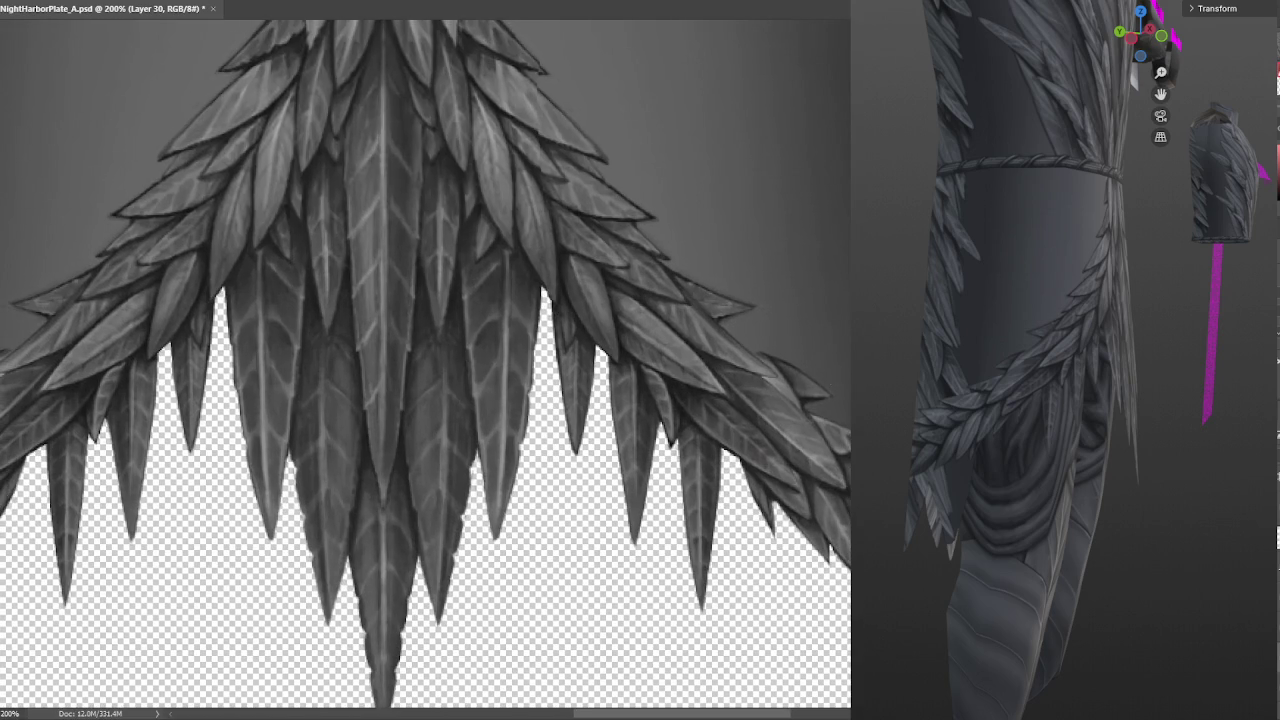
scroll(548, 302, "down", 1, "alt")
mouse_move(455, 330)
left_mouse_down()
mouse_move(555, 332)
mouse_move(840, 295)
mouse_move(425, 308)
mouse_move(455, 336)
left_mouse_up()
scroll(551, 332, "up", 1, "alt")
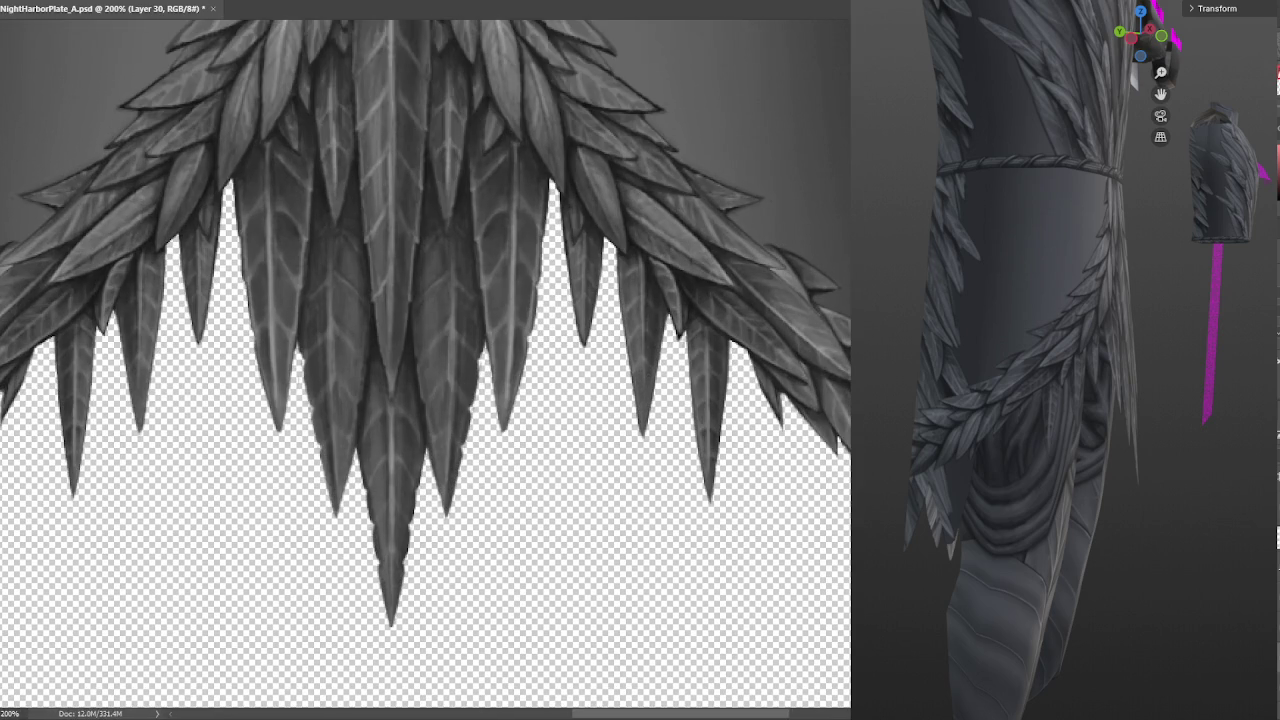
scroll(551, 332, "down", 1, "alt")
scroll(551, 332, "down", 1, "alt")
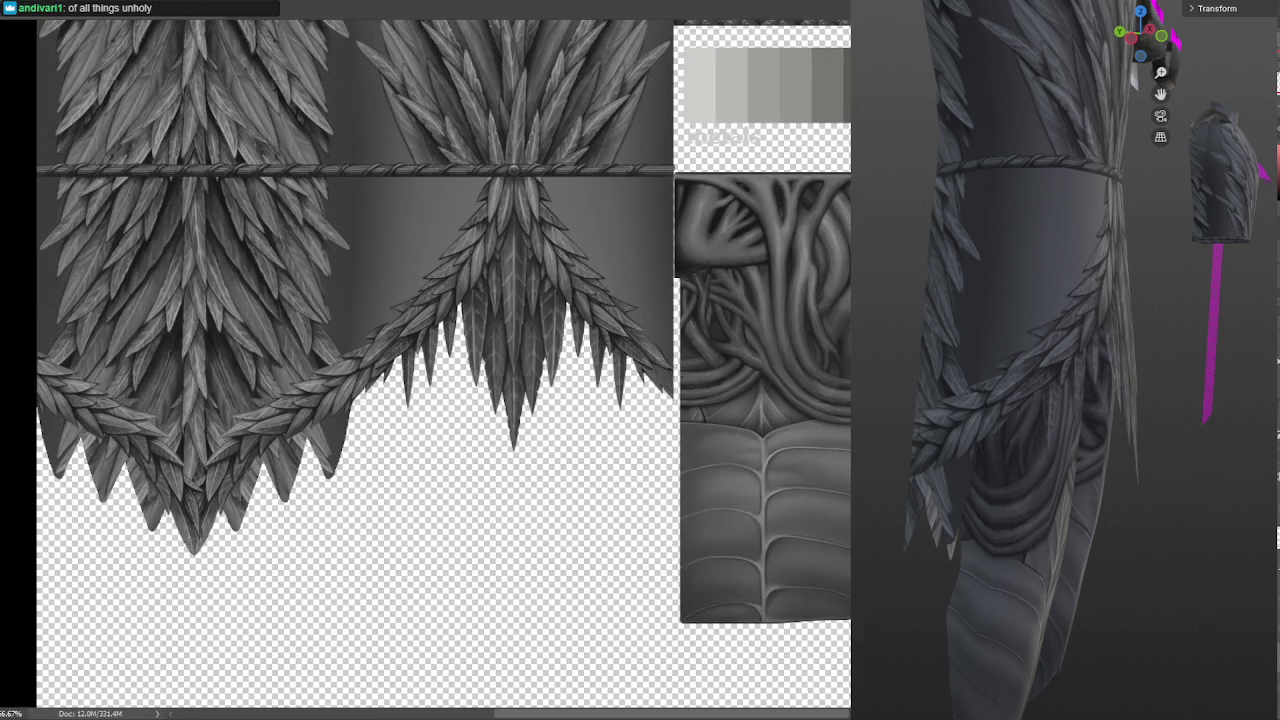
scroll(575, 358, "up", 1, "alt")
scroll(575, 358, "up", 1, "alt")
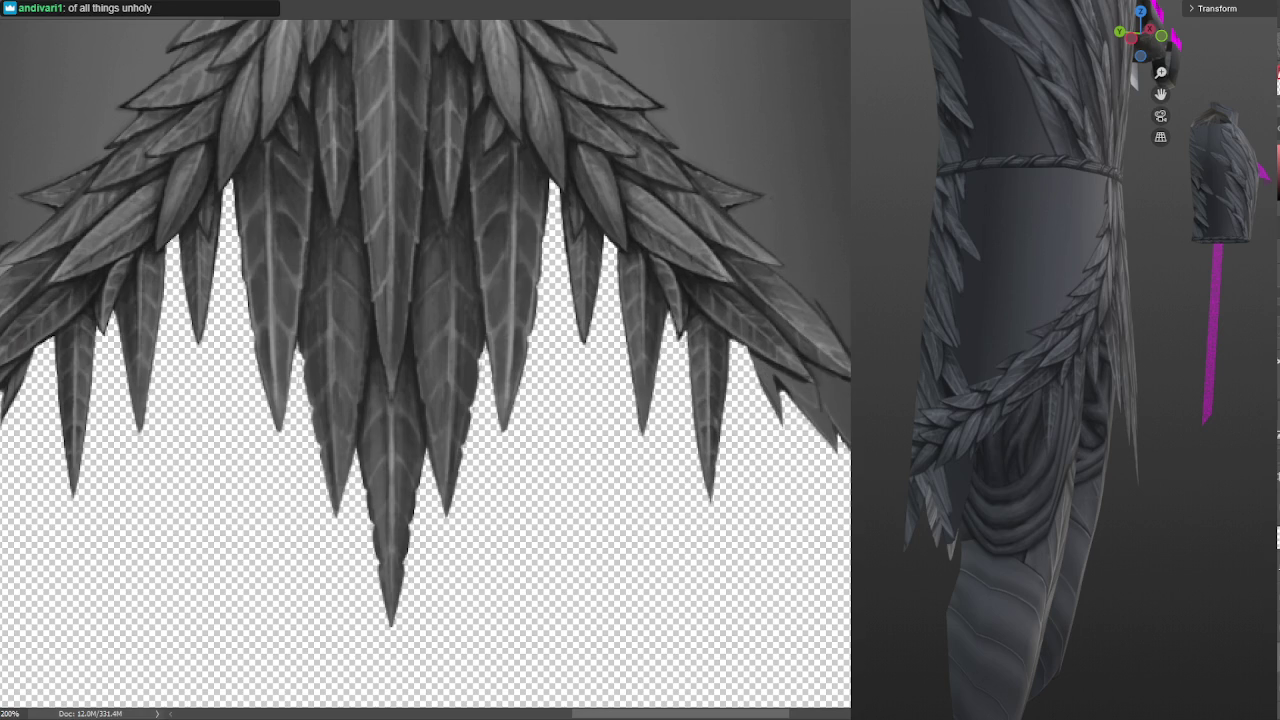
scroll(620, 365, "up", 2)
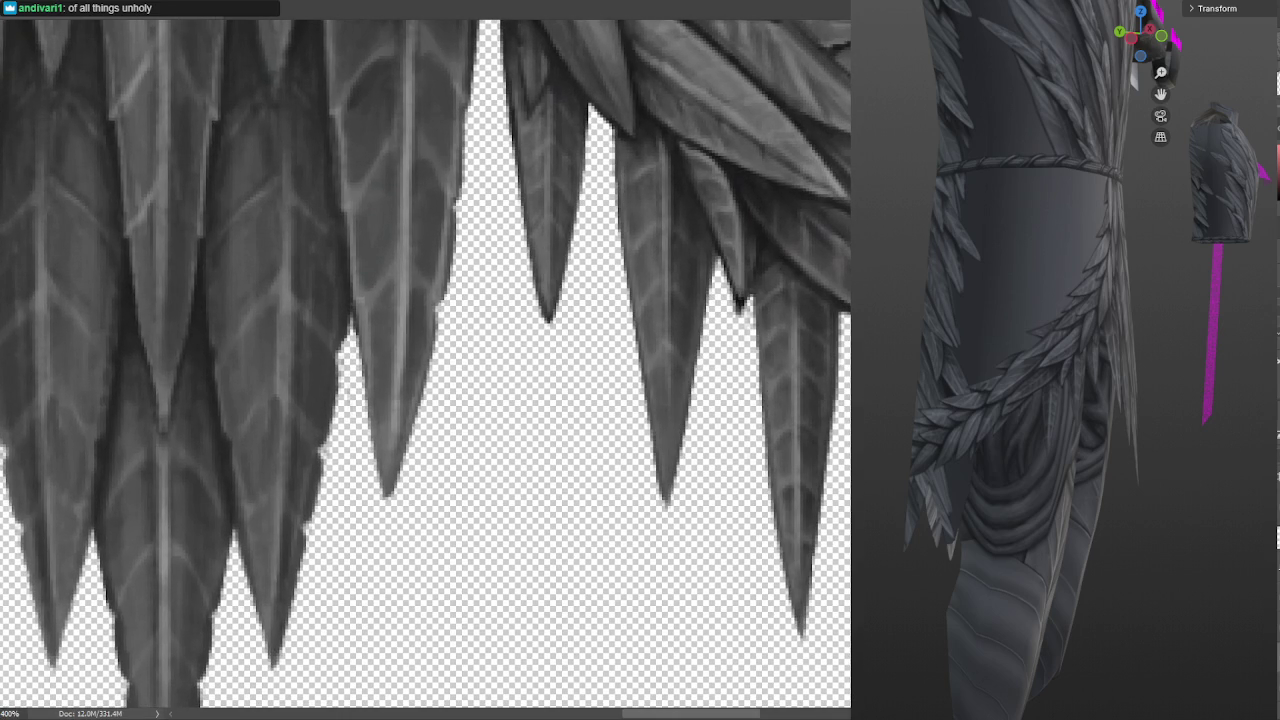
Zoom out until the whole feather texture sheet is in view
key("ctrl+minus")
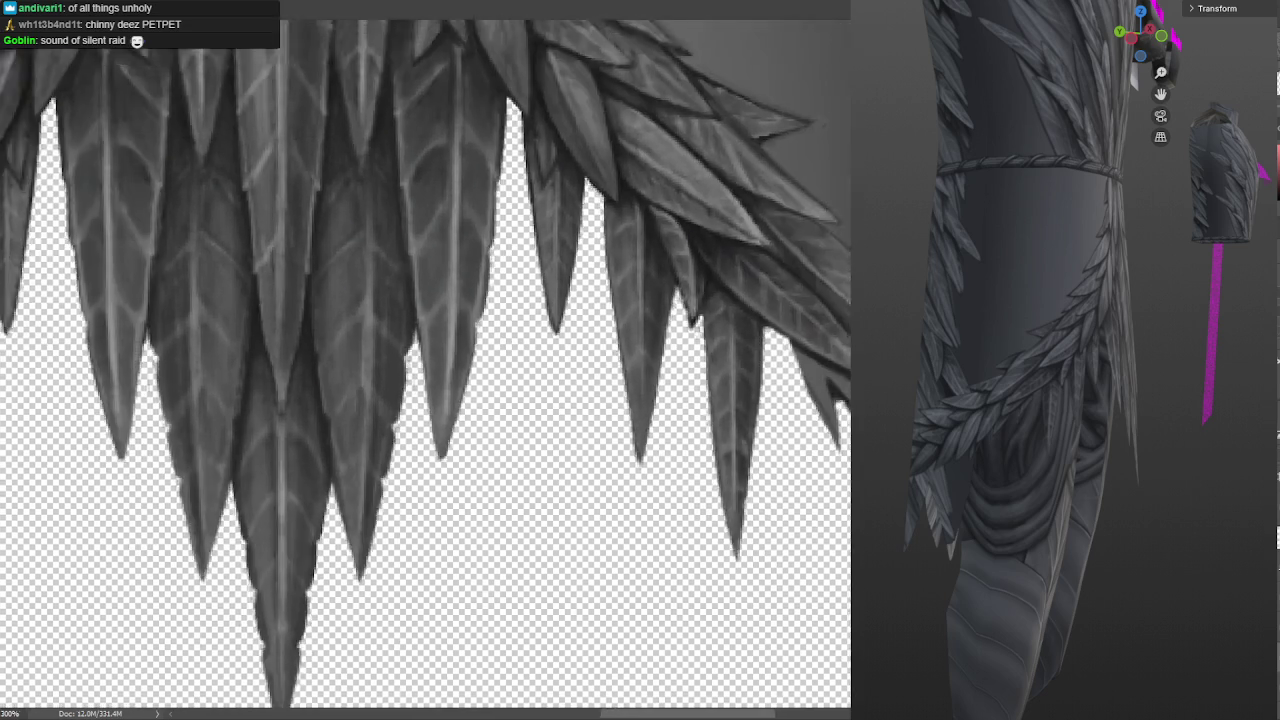
key("ctrl+minus")
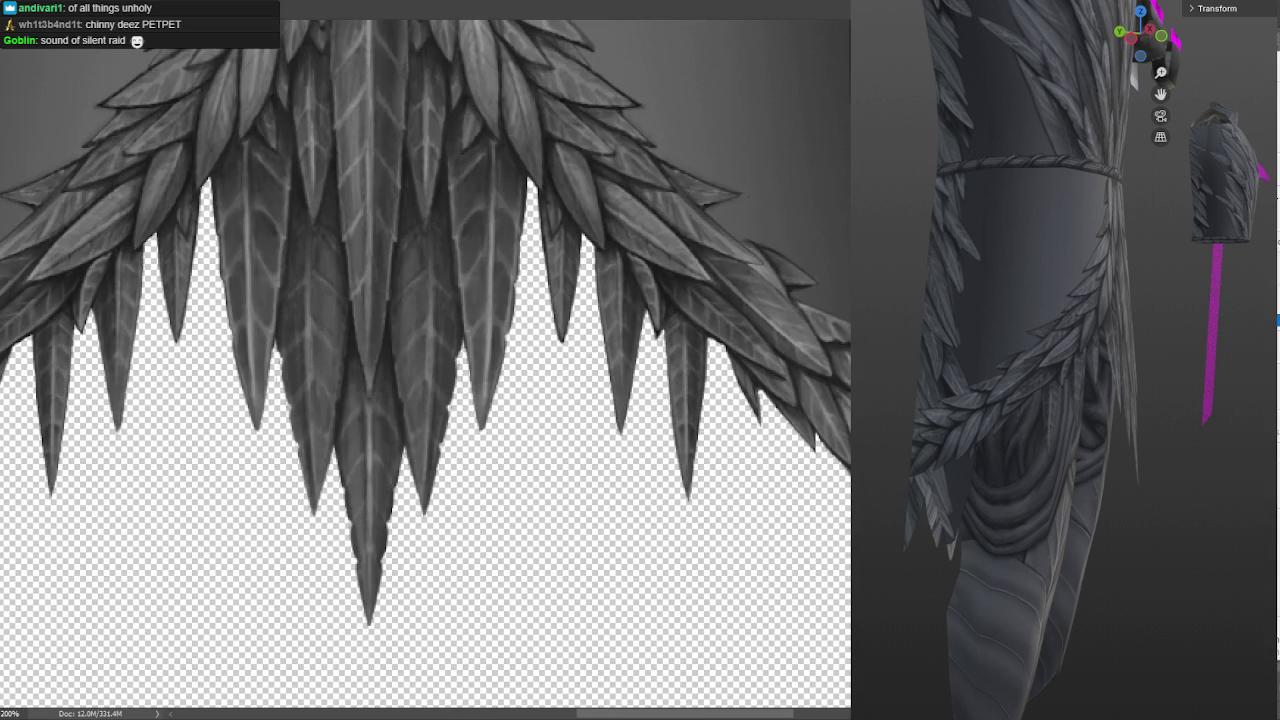
key("ctrl+minus")
key("ctrl+minus")
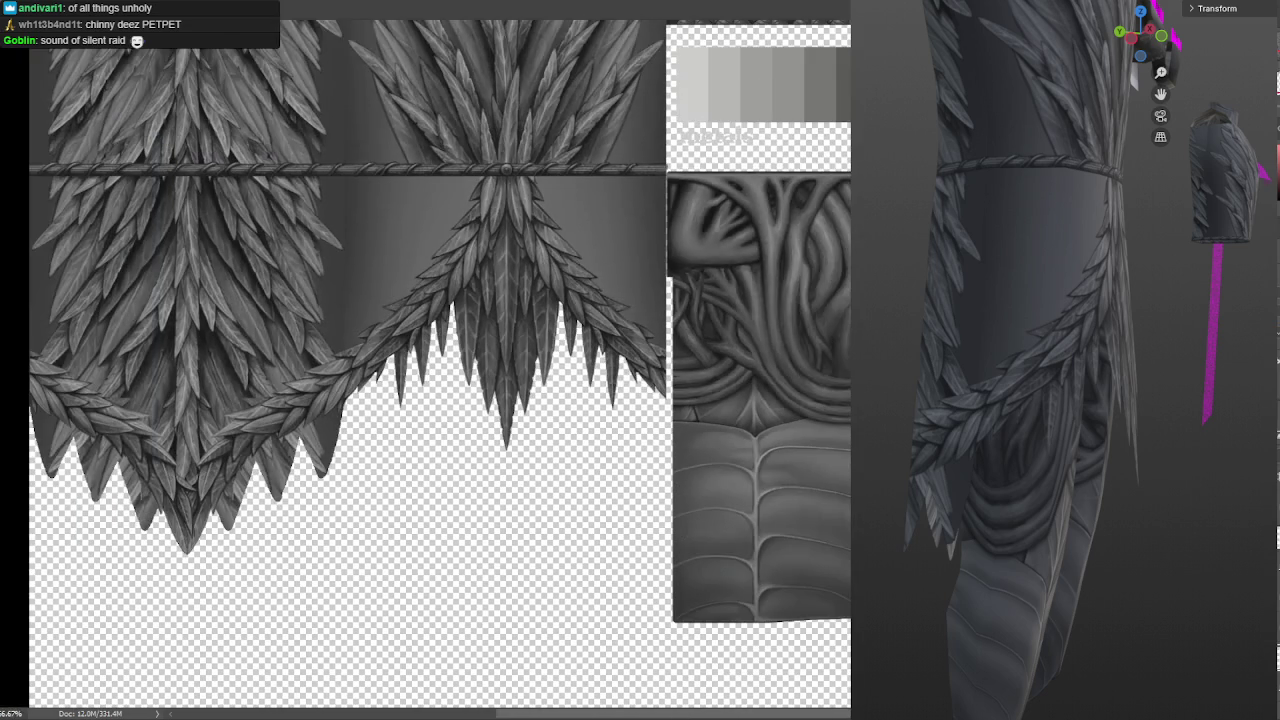
scroll(440, 360, "left", 2)
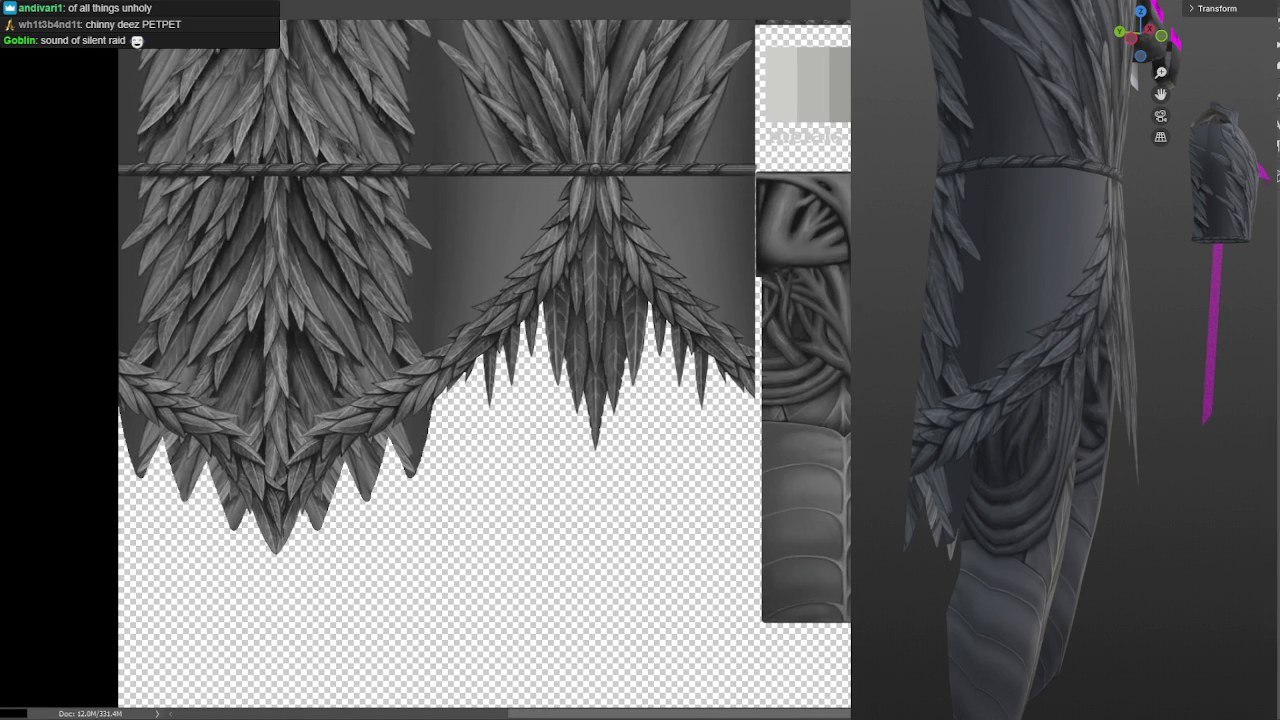
scroll(460, 360, "right", 1)
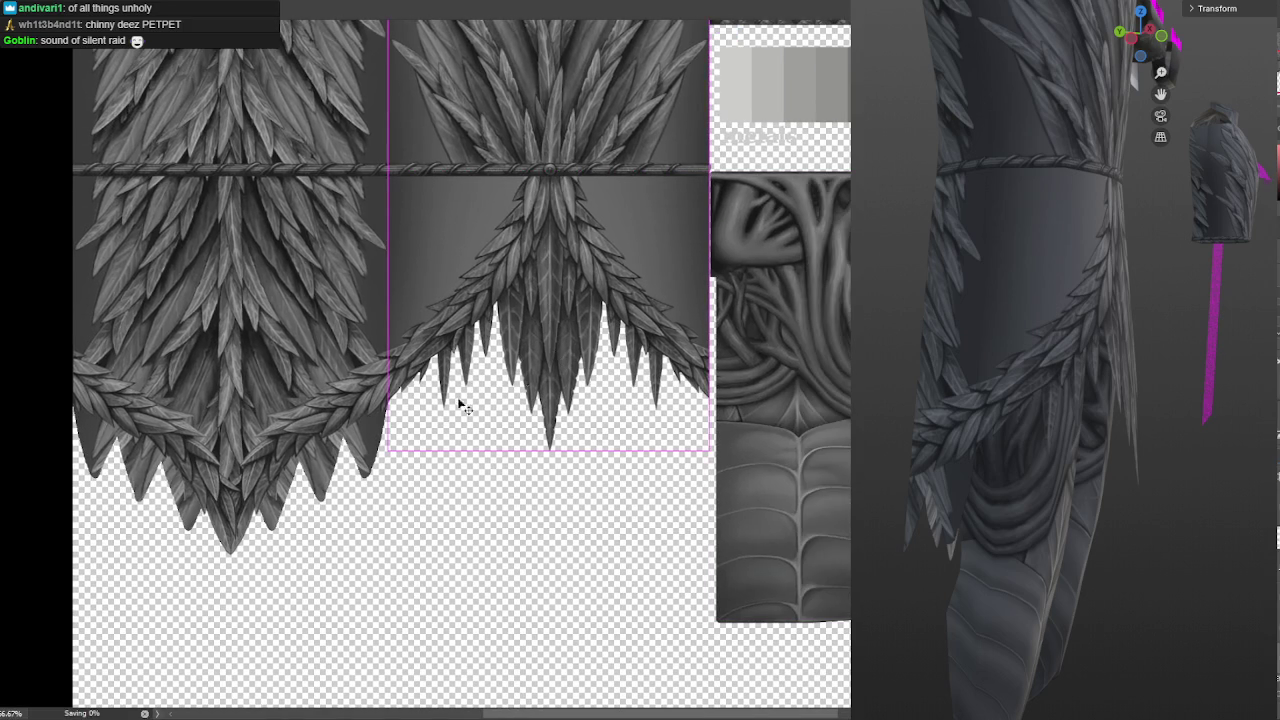
Orbit the Blender armor and zoom in close on the textured feather skirt
left_click_drag(284, 464, 365, 498)
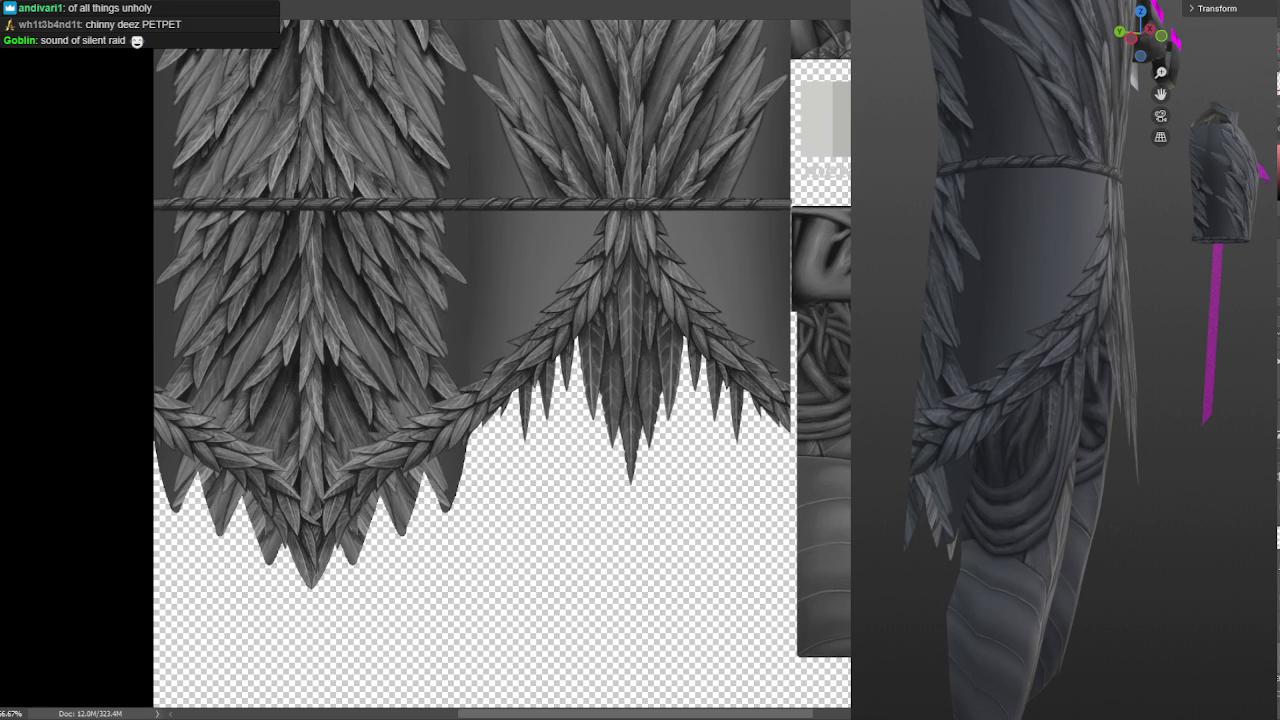
middle_click_drag(1180, 383, 987, 390)
scroll(980, 385, "up", 4)
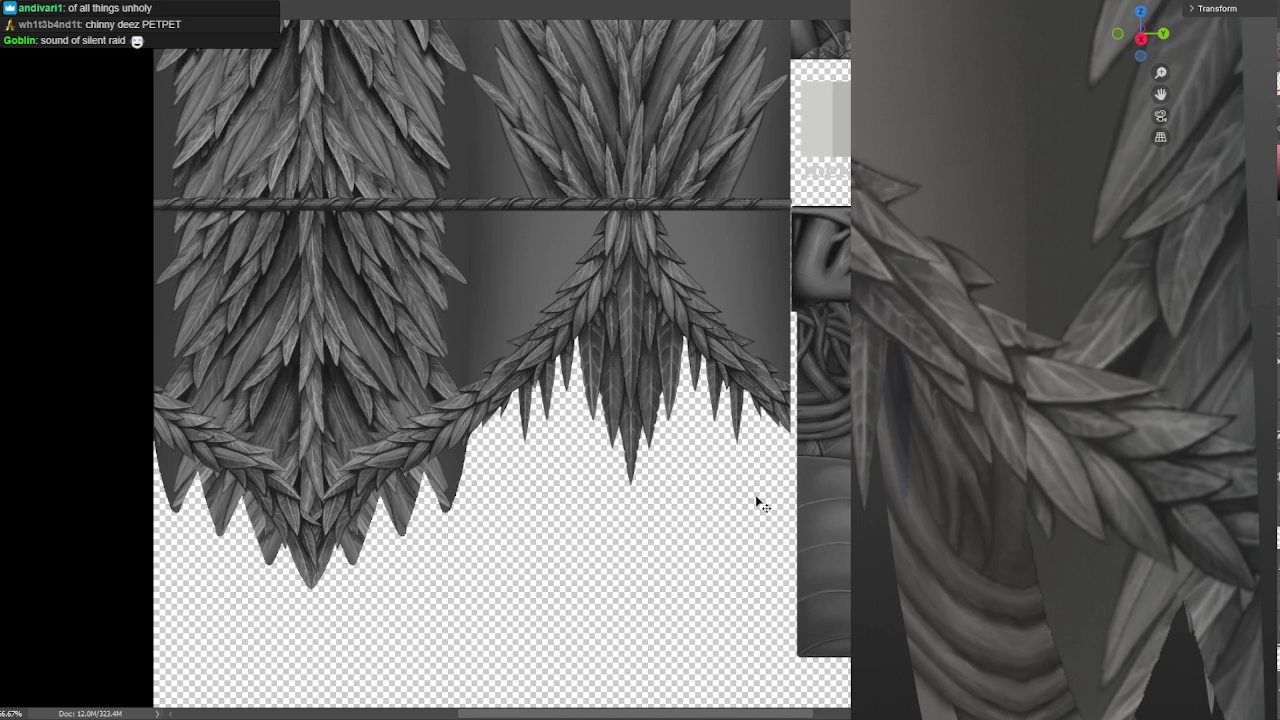
scroll(735, 416, "up", 1, "alt")
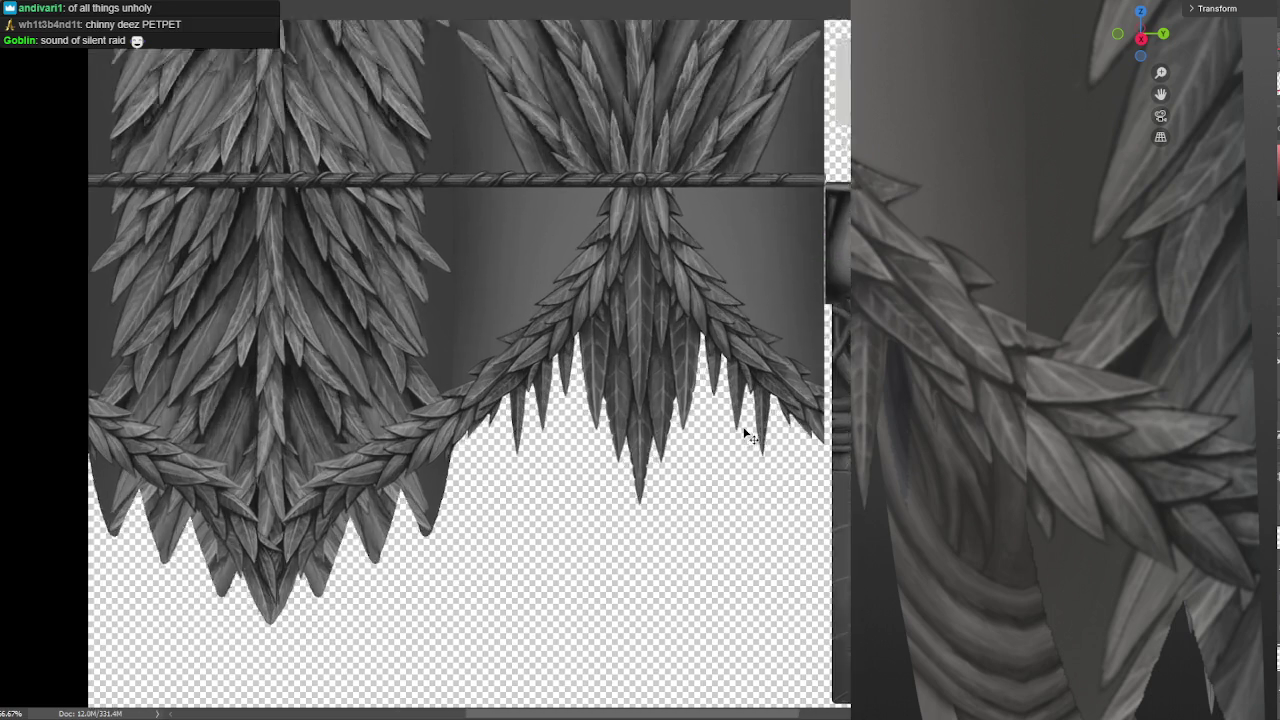
scroll(732, 413, "up", 2, "alt")
scroll(728, 408, "up", 2, "alt")
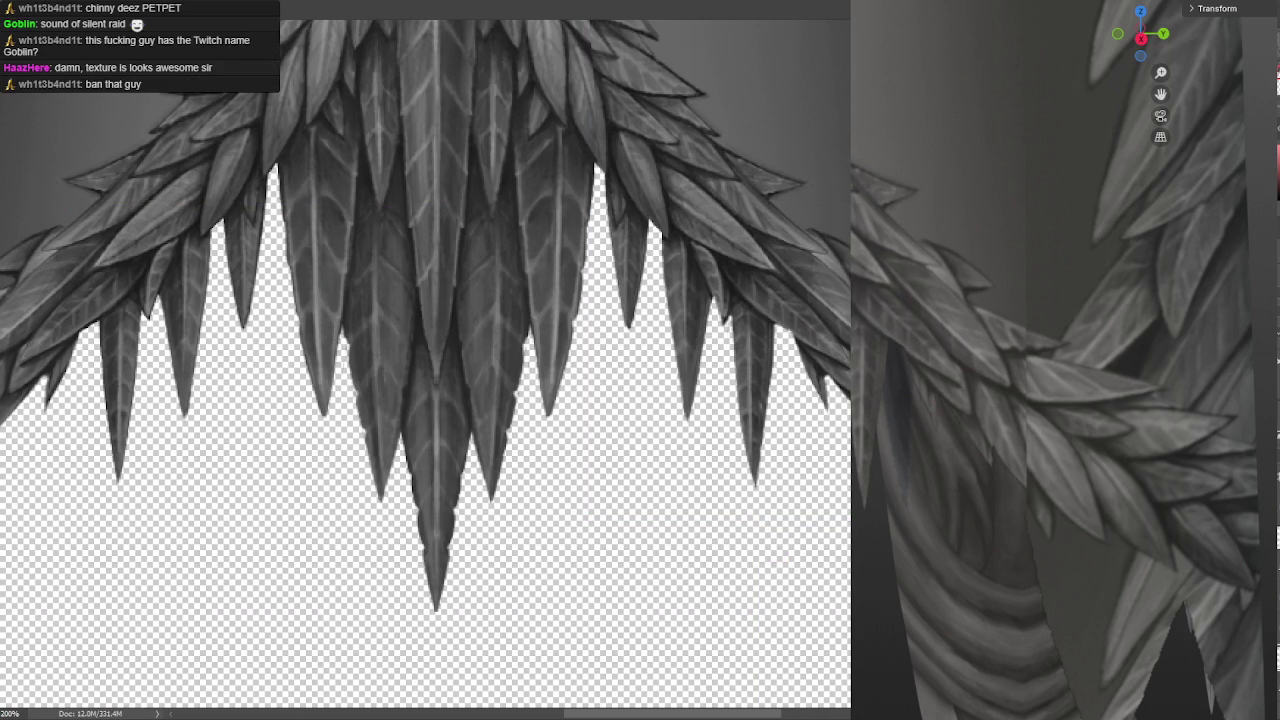
Orbit the armor to view the feather skirt while toggling the right-side feathers' darkening
mouse_move(1004, 525)
middle_mouse_down()
mouse_move(1125, 523)
mouse_move(1049, 513)
middle_mouse_up()
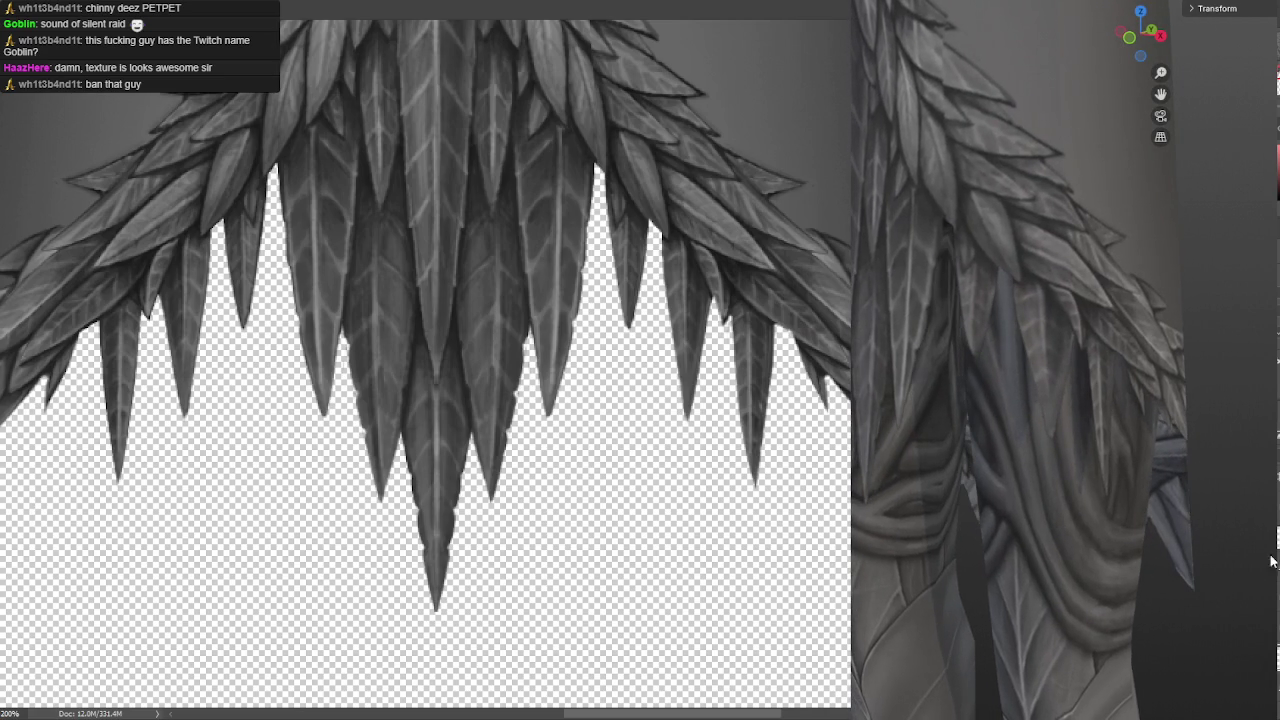
left_click_drag(731, 343, 697, 361)
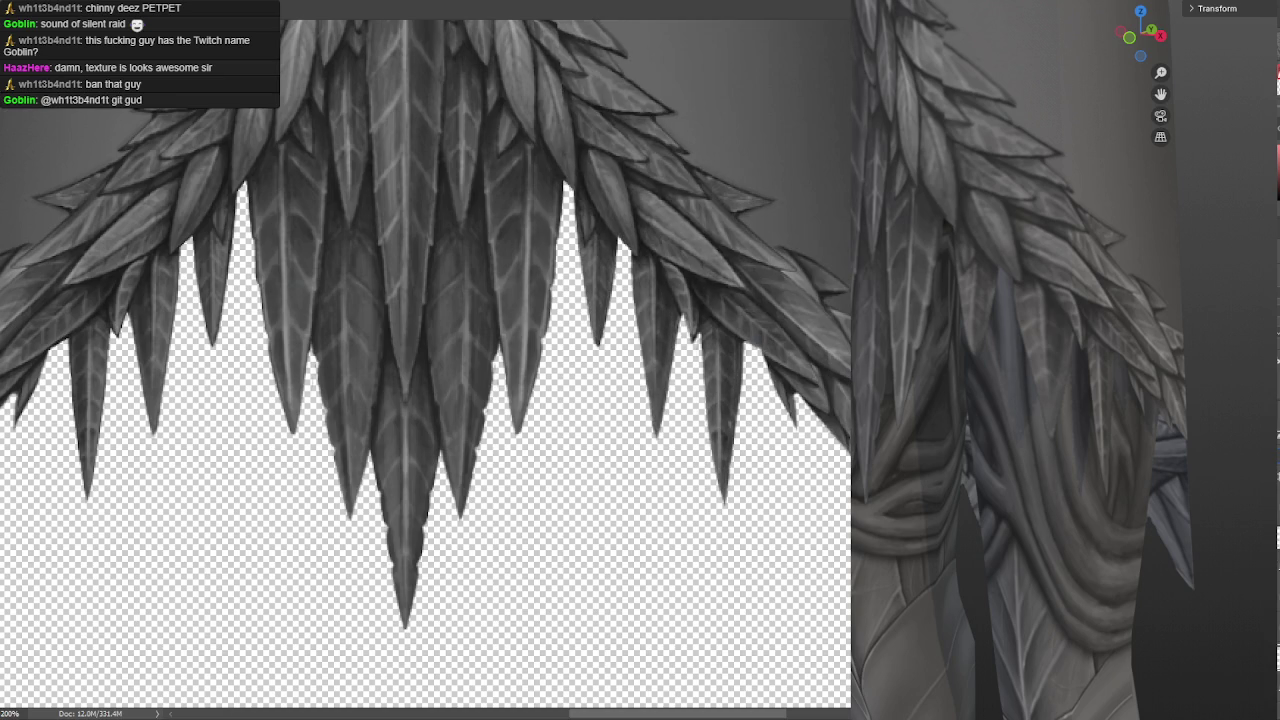
key("ctrl+z")
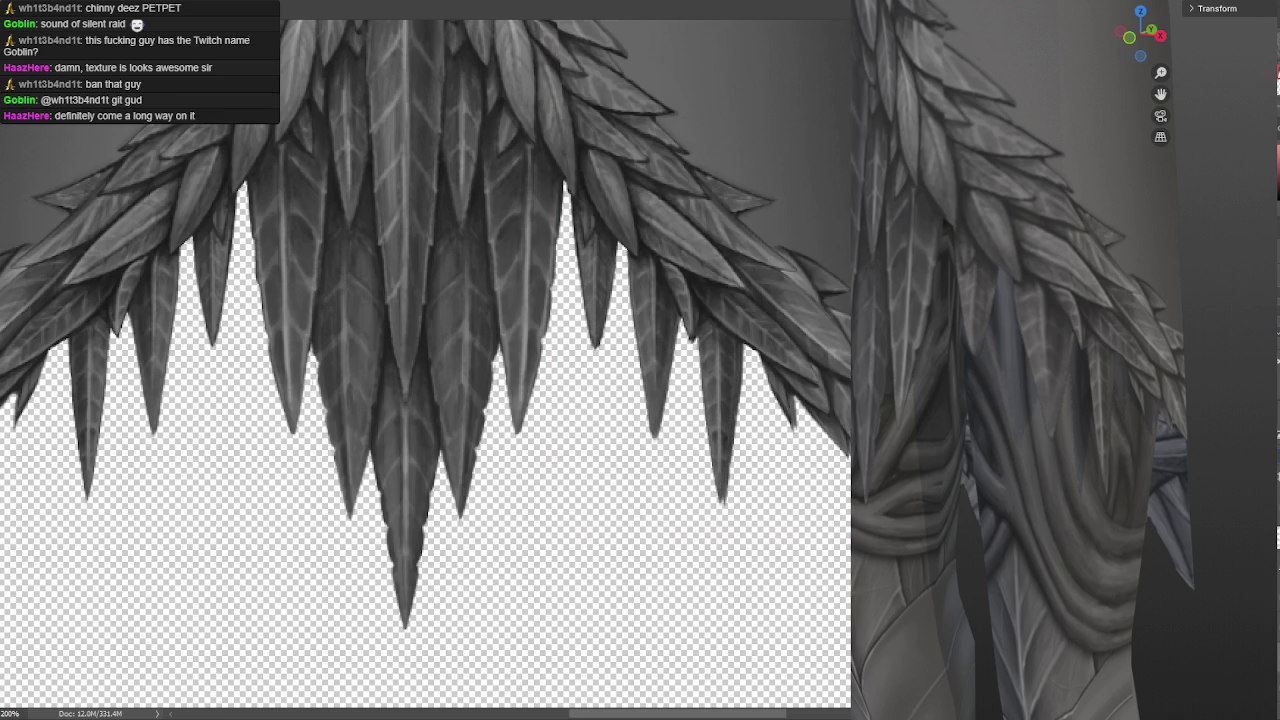
middle_click_drag(1000, 537, 963, 526)
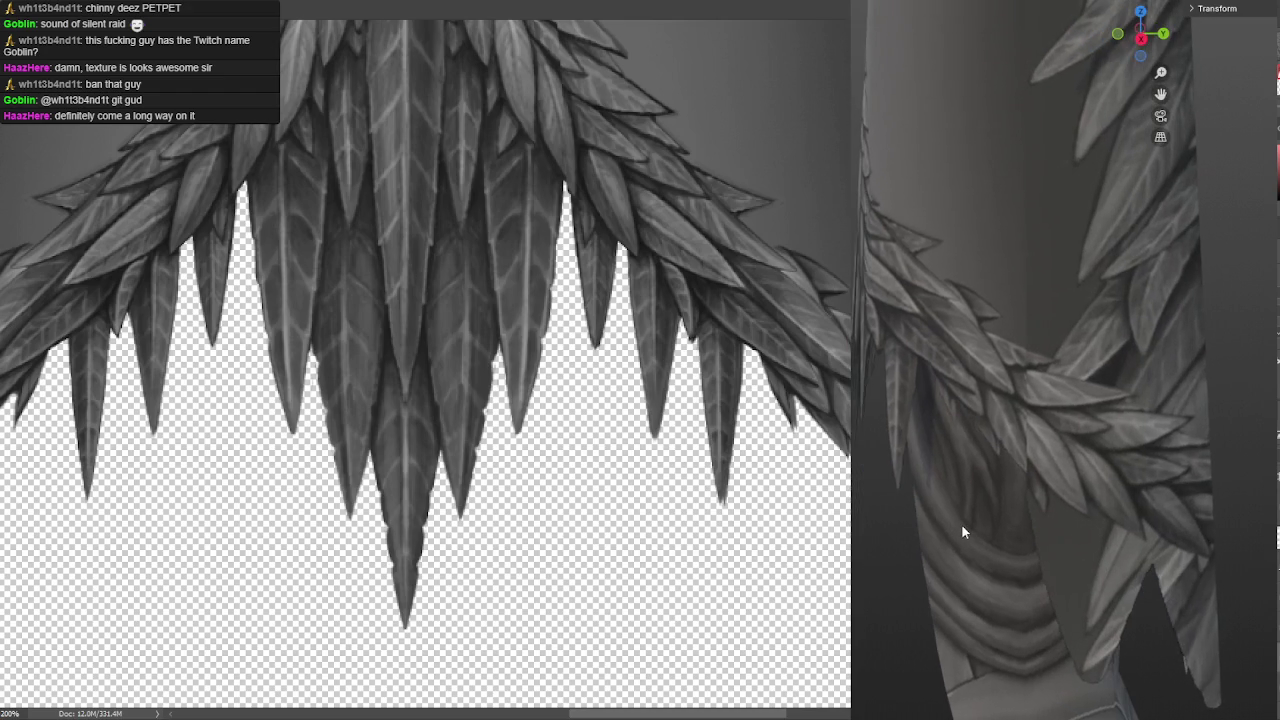
scroll(1019, 471, "up", 3)
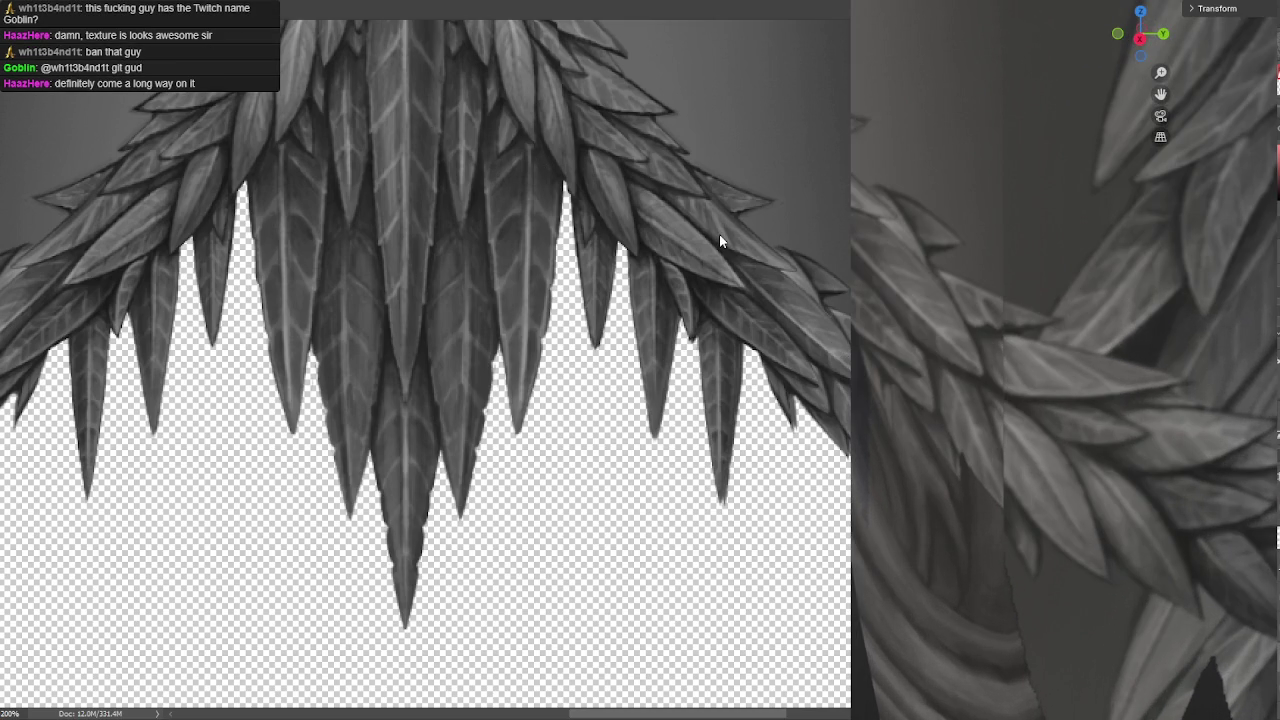
Toggle the right-side feather darkening back and forth to compare before and after
key("ctrl+z")
key("ctrl+z")
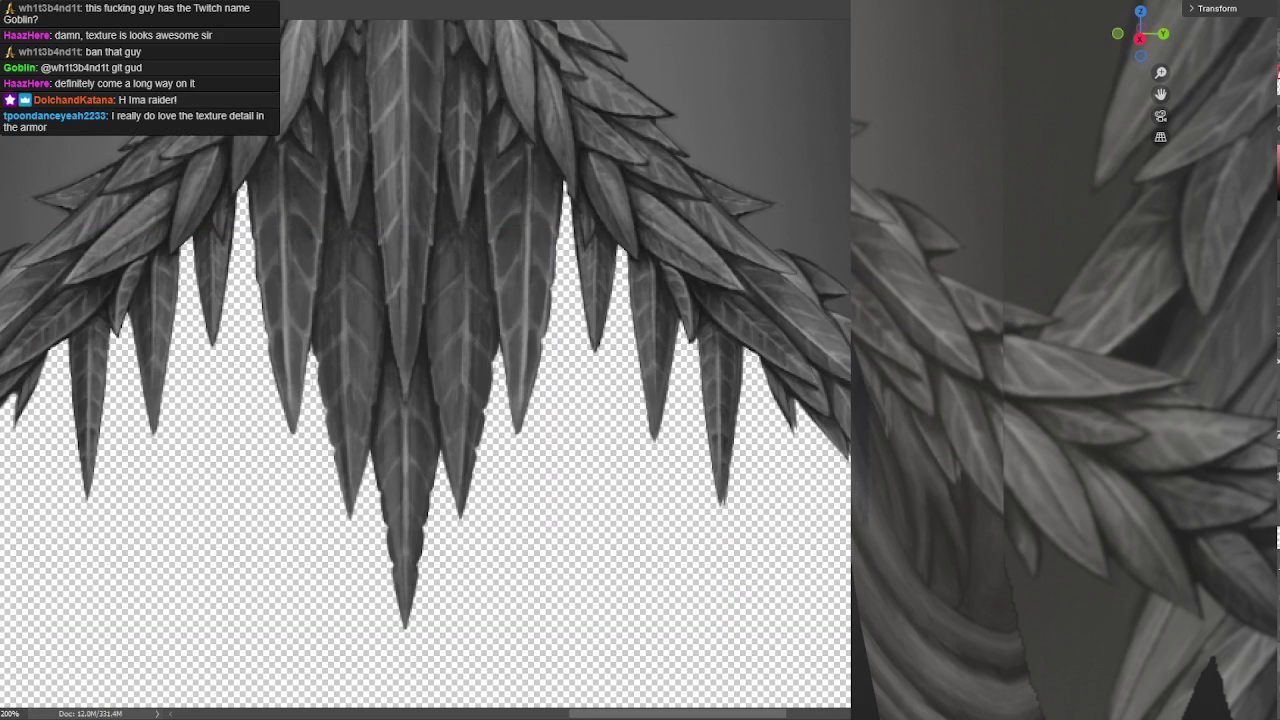
key("ctrl+z")
key("ctrl+z")
key("ctrl+z")
key("ctrl+z")
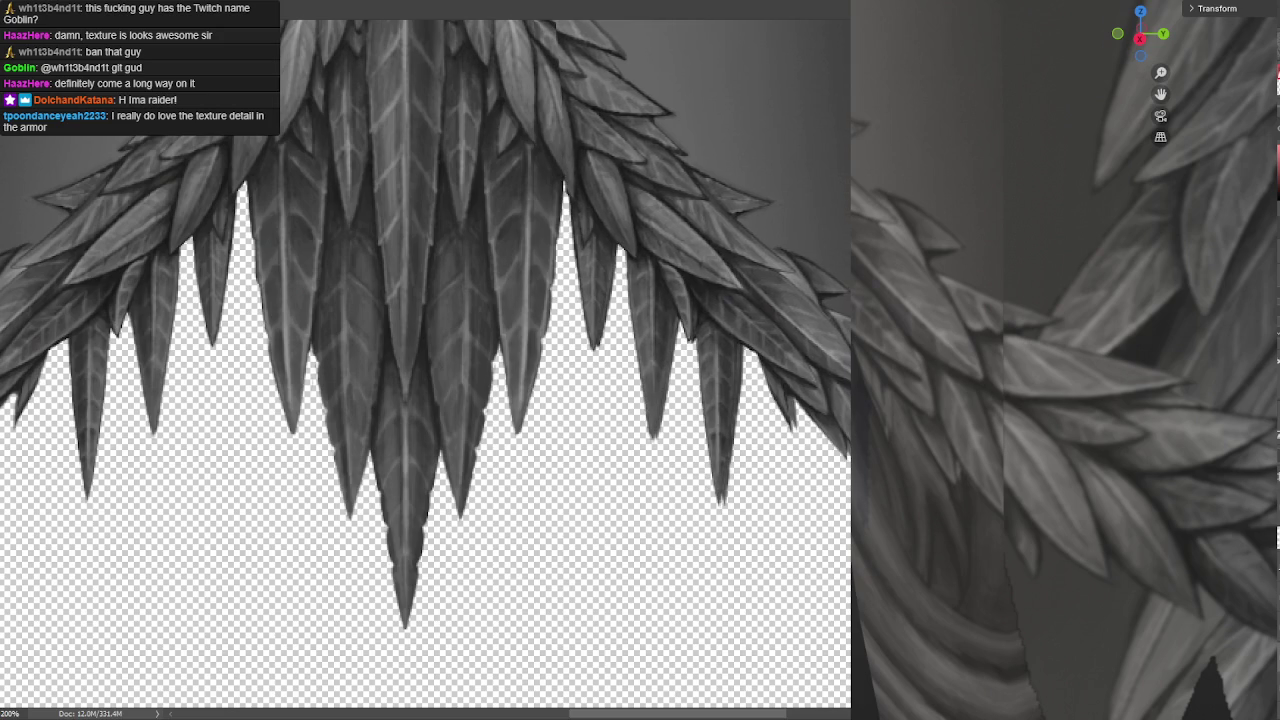
key("ctrl+z")
key("ctrl+z")
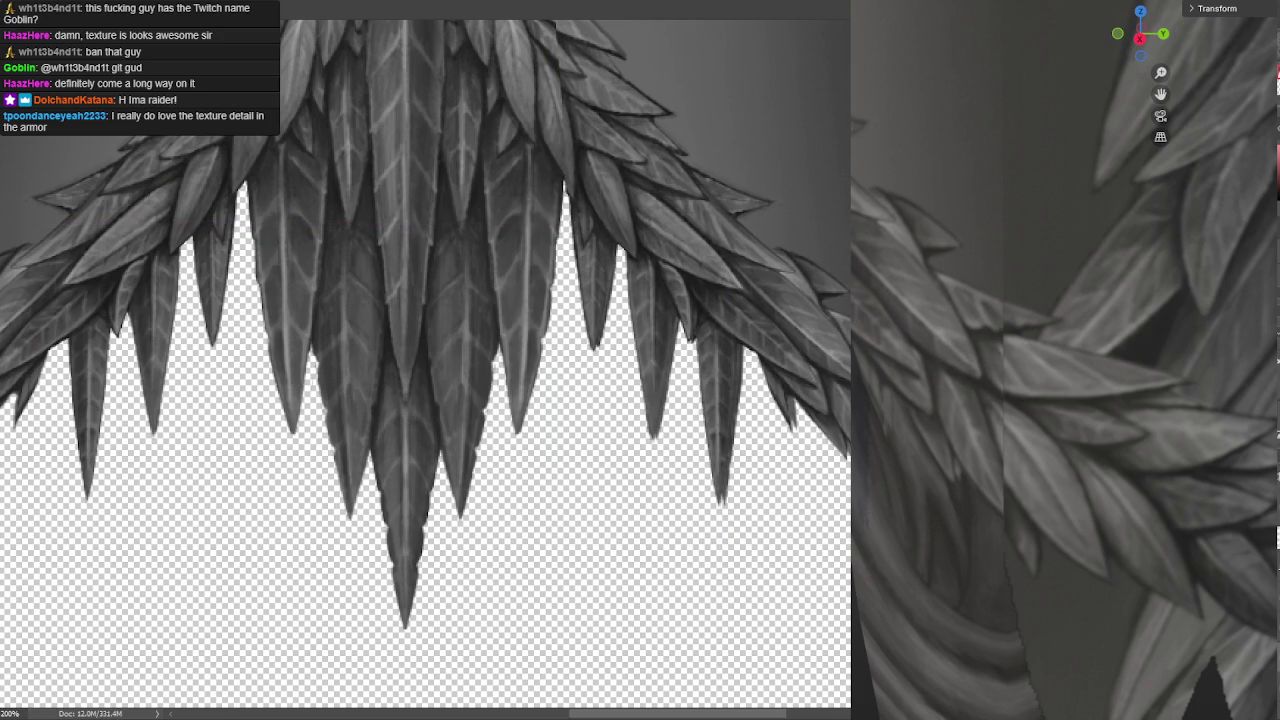
key("ctrl+z")
key("ctrl+z")
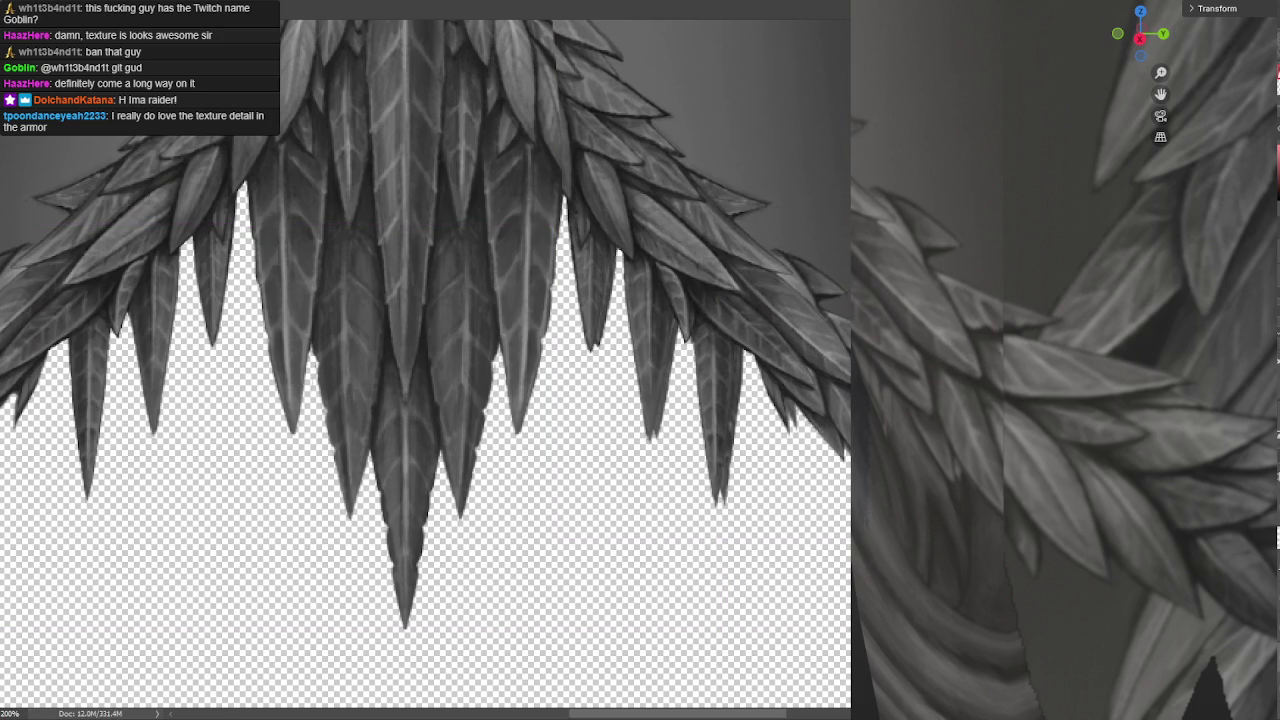
key("ctrl+z")
key("ctrl+z")
key("ctrl+z")
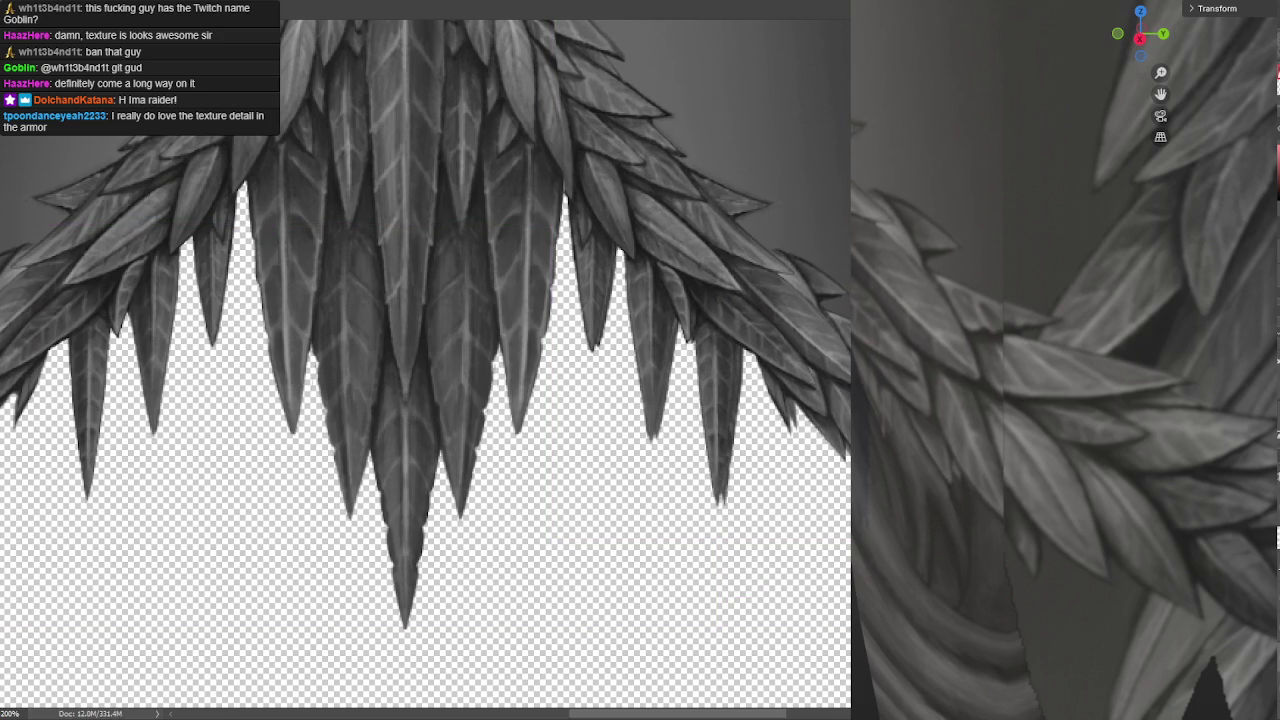
key("ctrl+z")
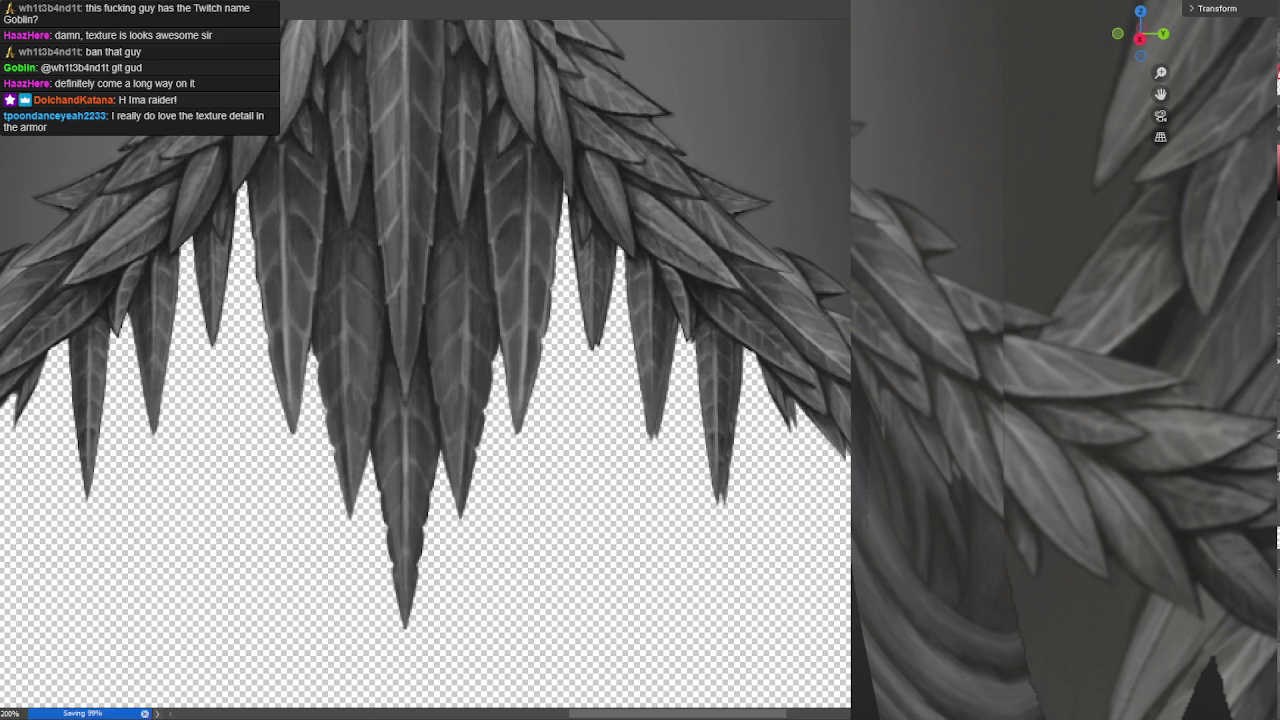
key("ctrl+z")
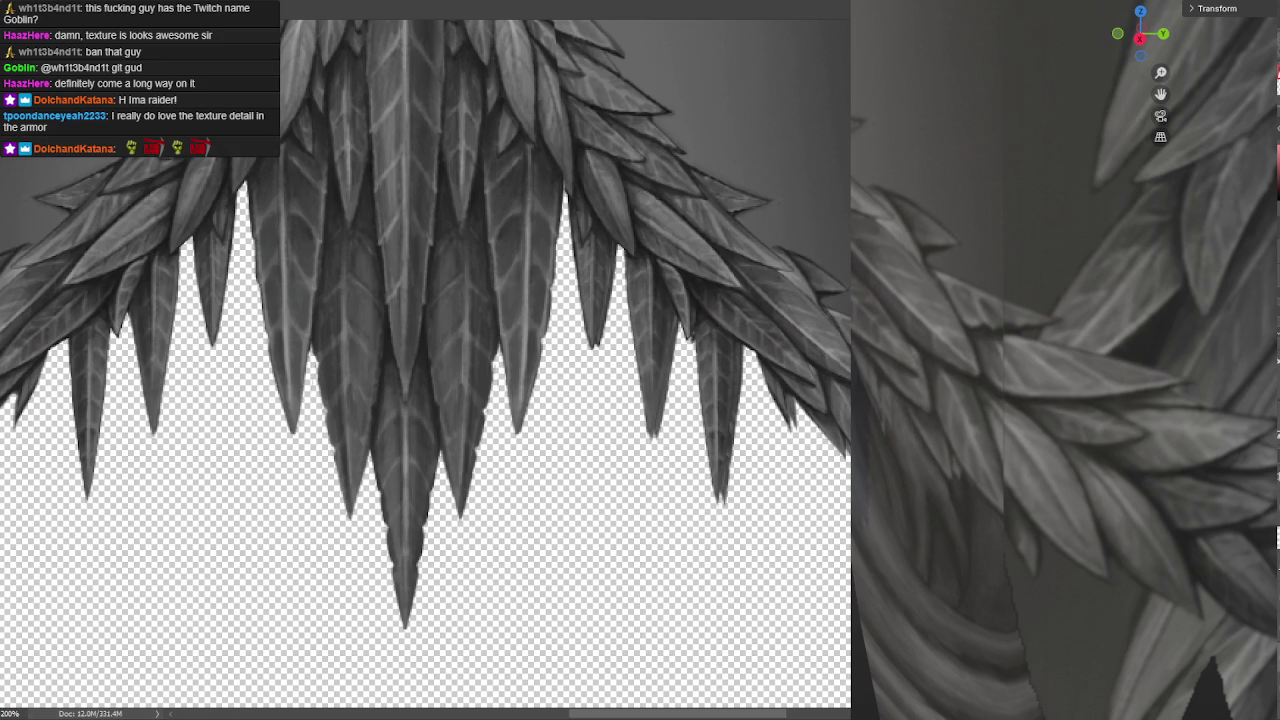
Save the texture and zoom the canvas to 100% on the central V-shaped feather cluster
key("ctrl+z")
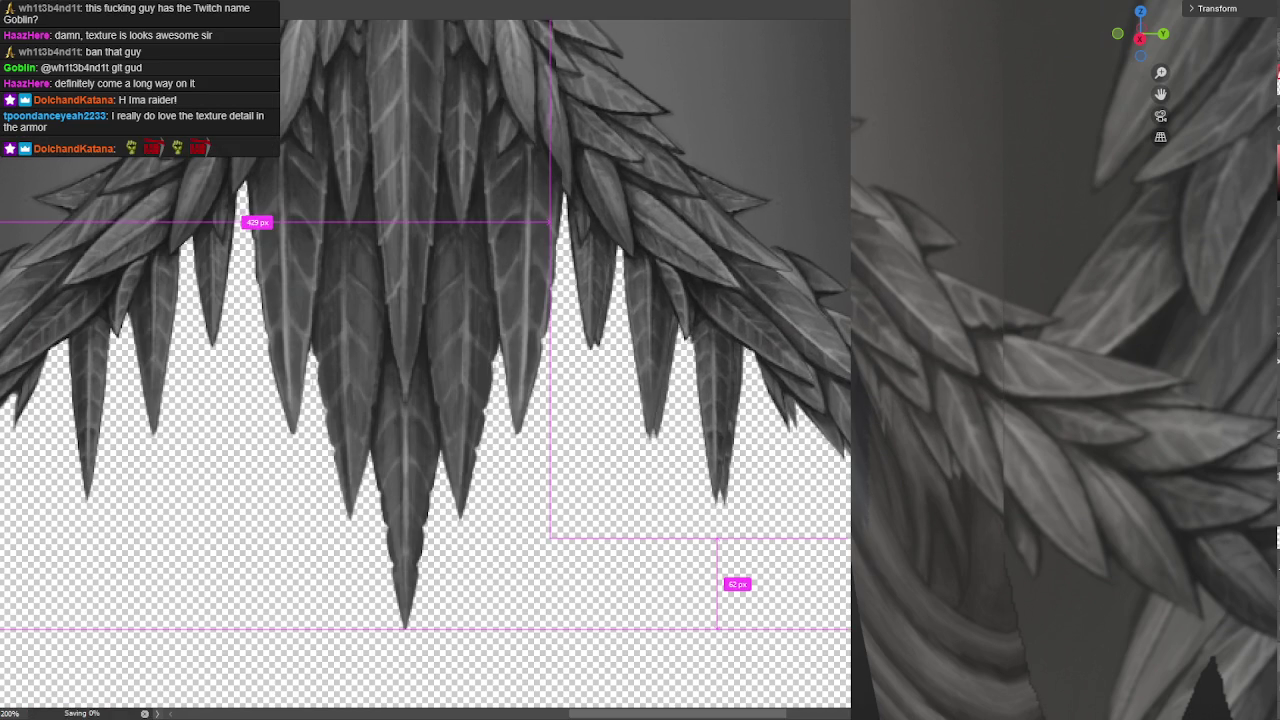
key("ctrl+z")
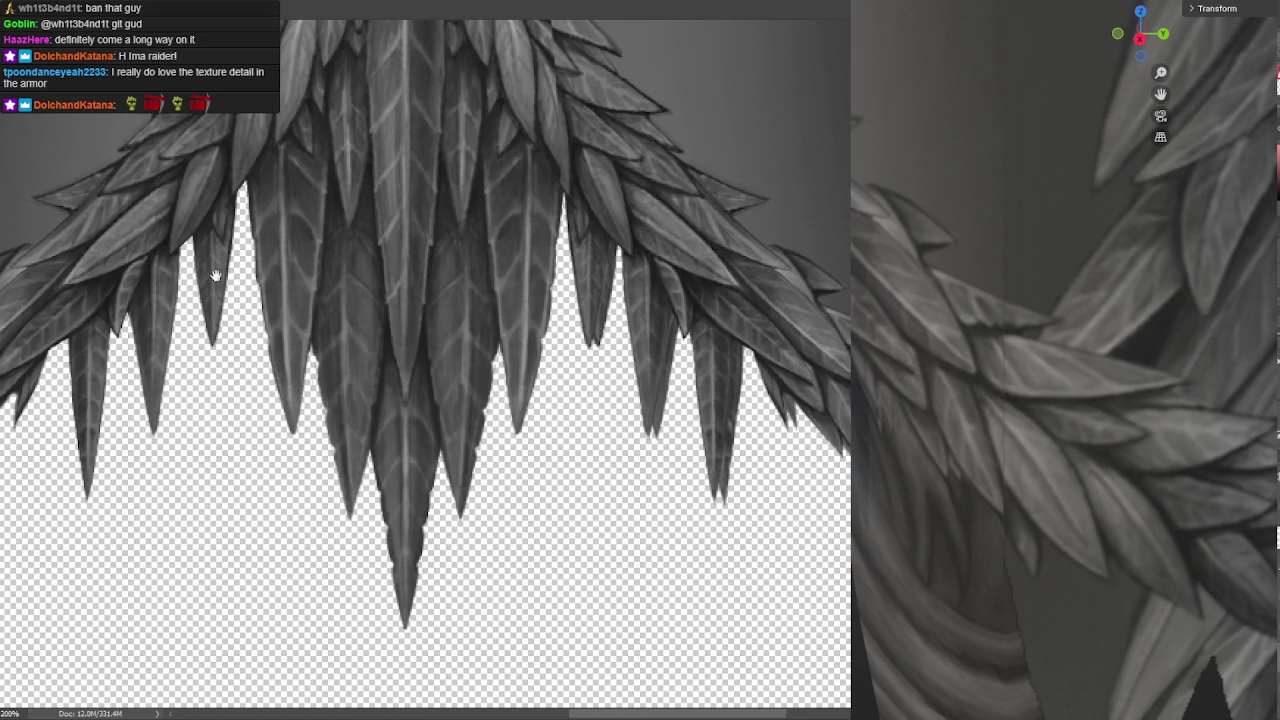
left_click_drag(215, 275, 329, 286)
key("ctrl+minus")
left_click_drag(555, 400, 585, 383)
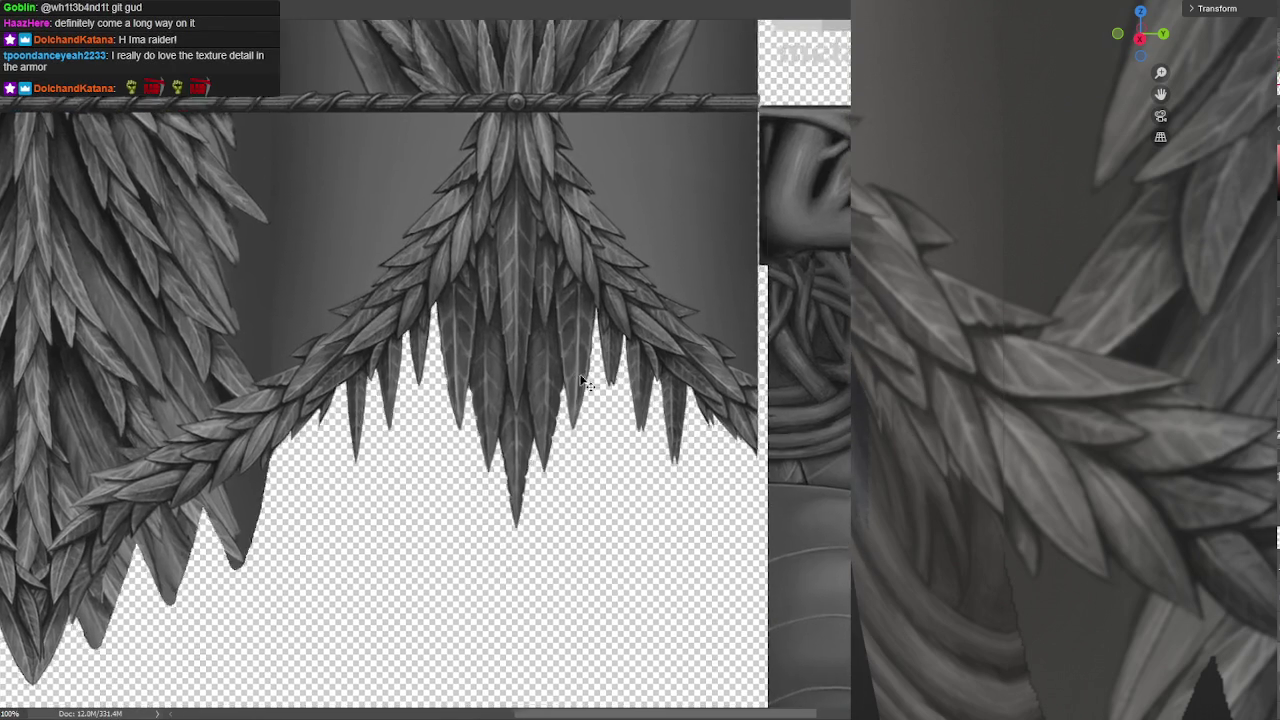
scroll(585, 383, "up", 3)
scroll(629, 380, "down", 3)
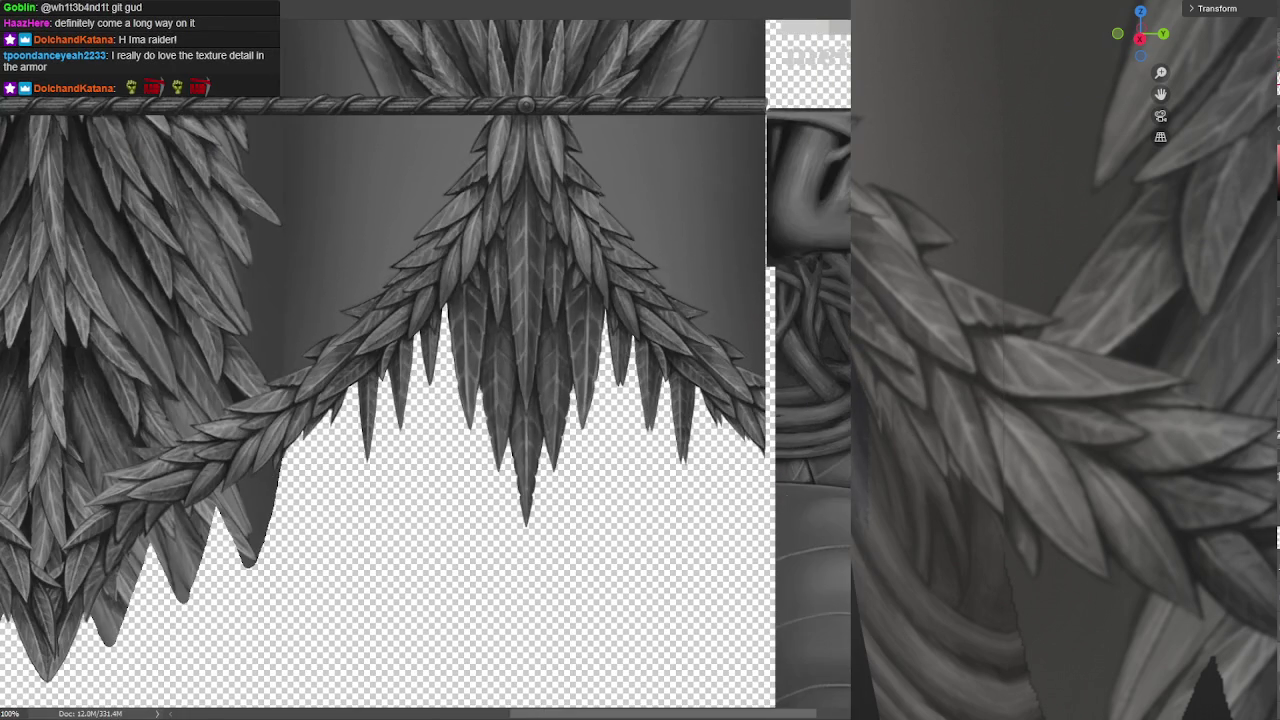
Orbit the Blender armor to another side and zoom in close on the leaf skirt
mouse_move(1204, 513)
middle_mouse_down()
mouse_move(1050, 523)
mouse_move(1075, 522)
middle_mouse_up()
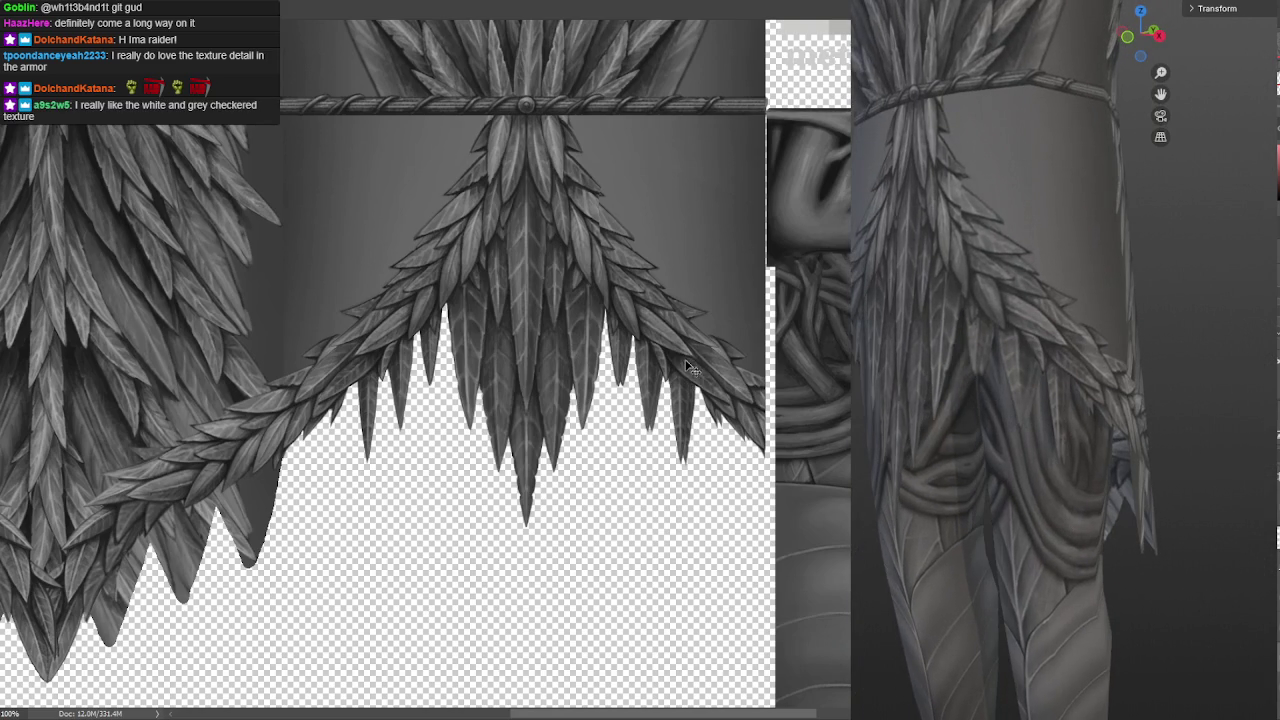
scroll(690, 368, "up", 2, "alt")
scroll(731, 409, "down", 1, "alt")
scroll(695, 374, "down", 2, "alt")
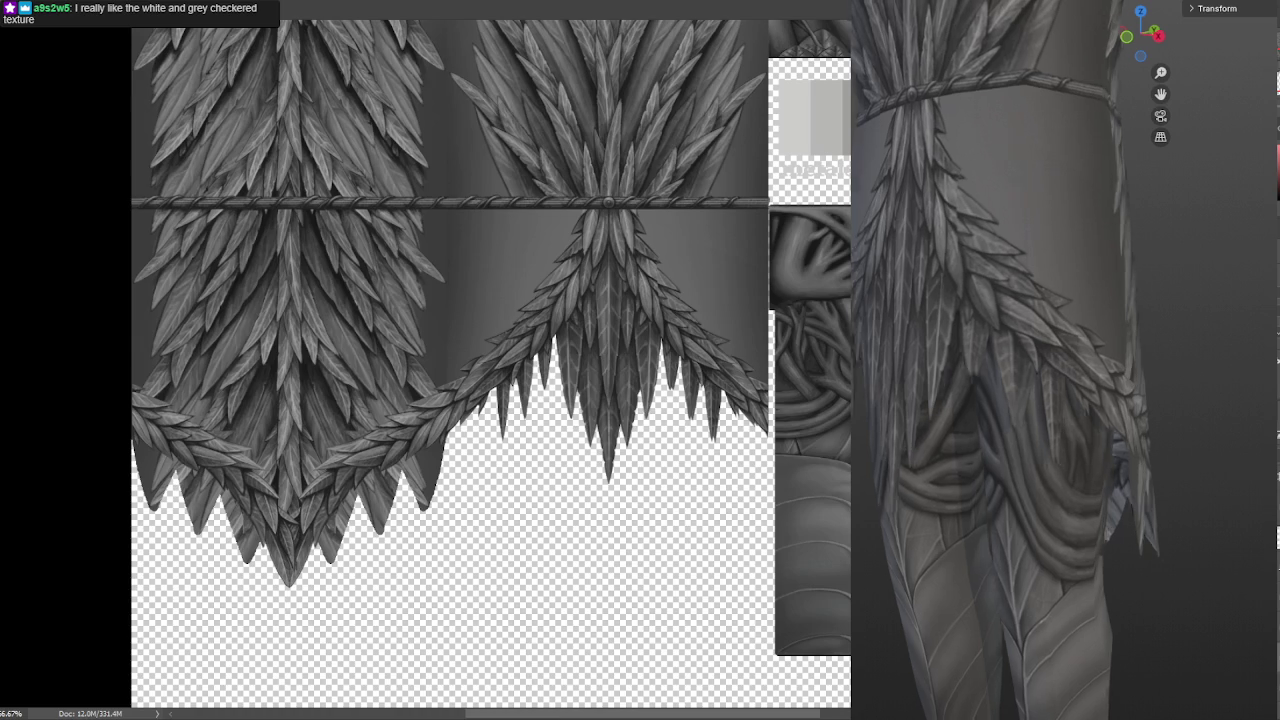
mouse_move(929, 337)
middle_mouse_down()
mouse_move(885, 336)
mouse_move(931, 343)
mouse_move(920, 345)
middle_mouse_up()
scroll(896, 335, "up", 5)
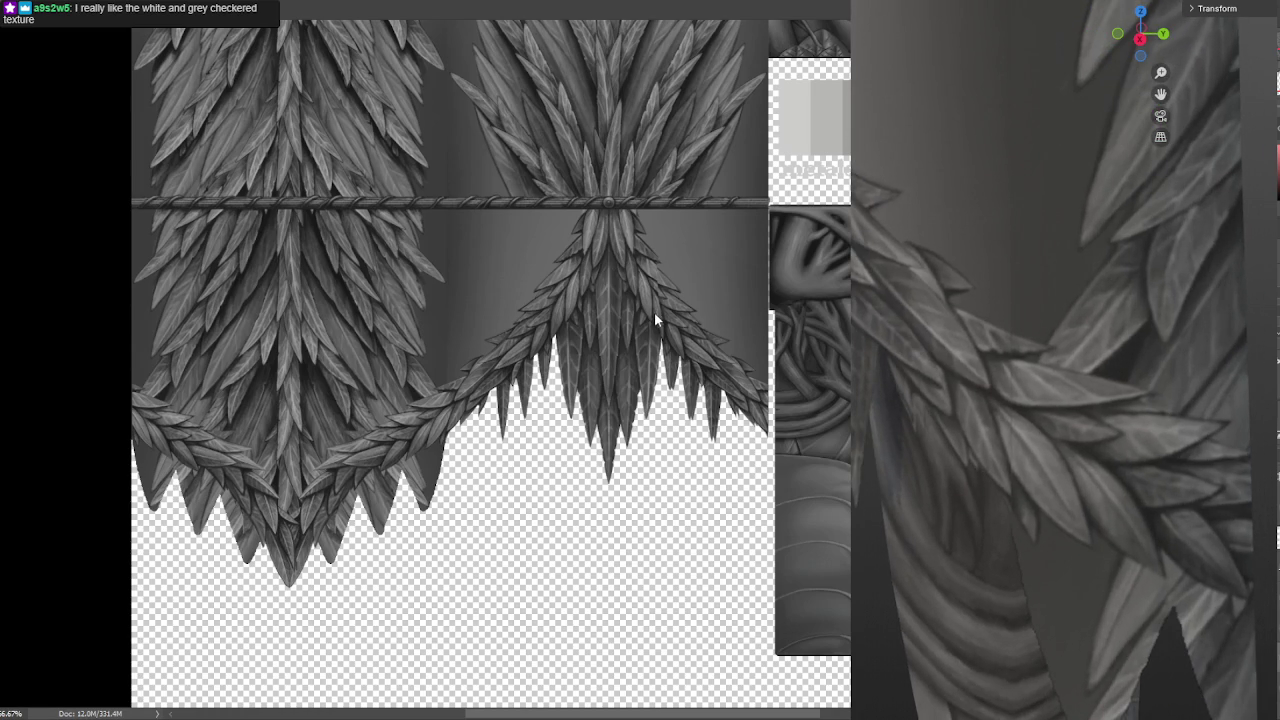
scroll(654, 312, "up", 2, "alt")
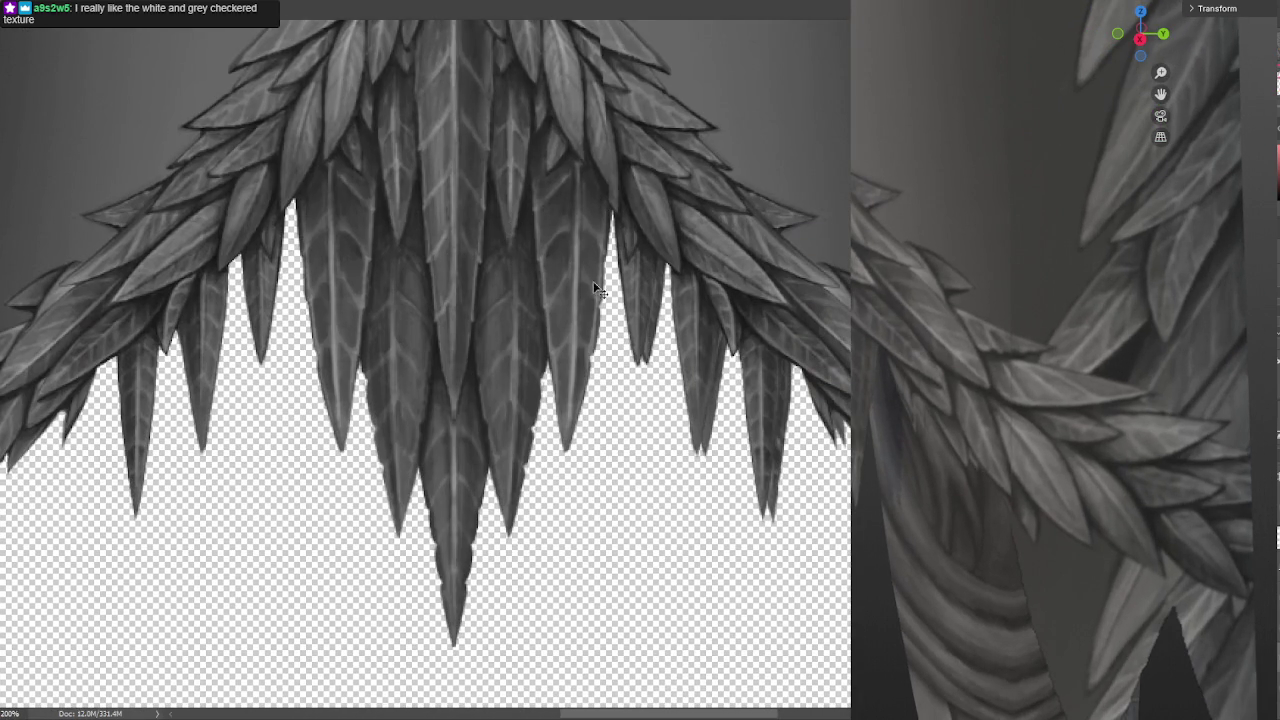
Move the right feather wing 8 px to the right and zoom out
left_click_drag(676, 230, 692, 230)
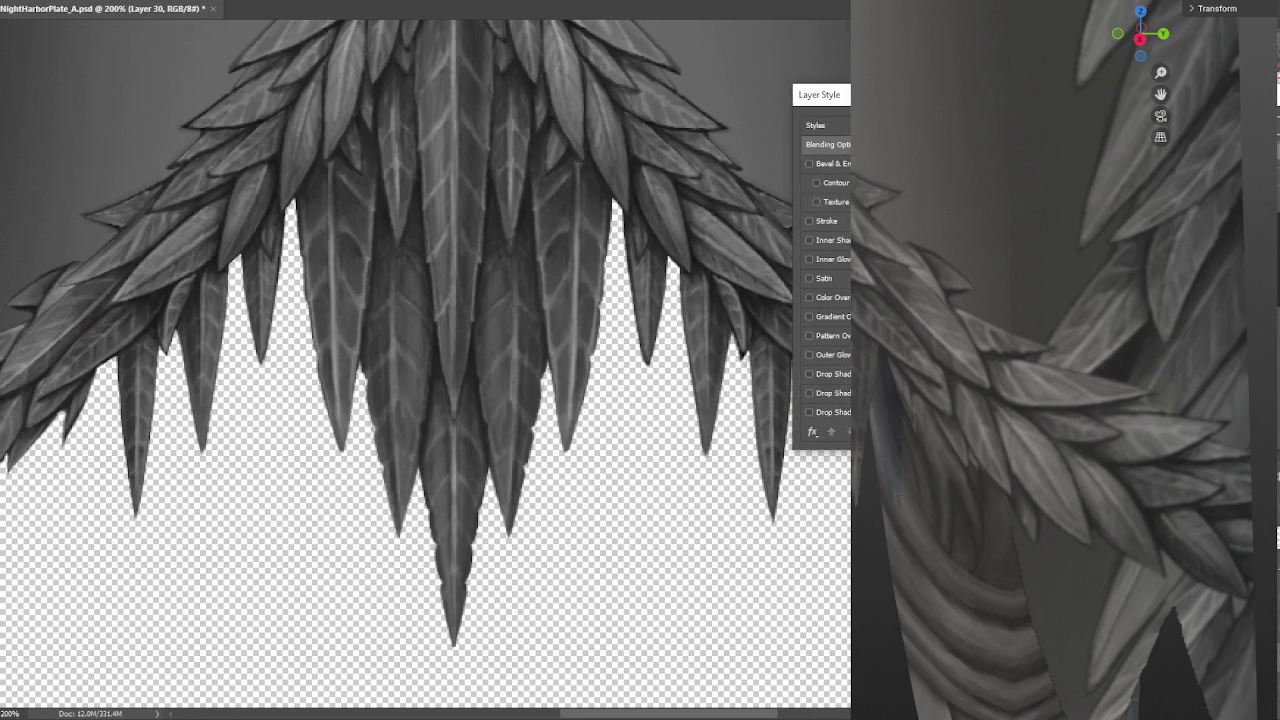
key("Escape")
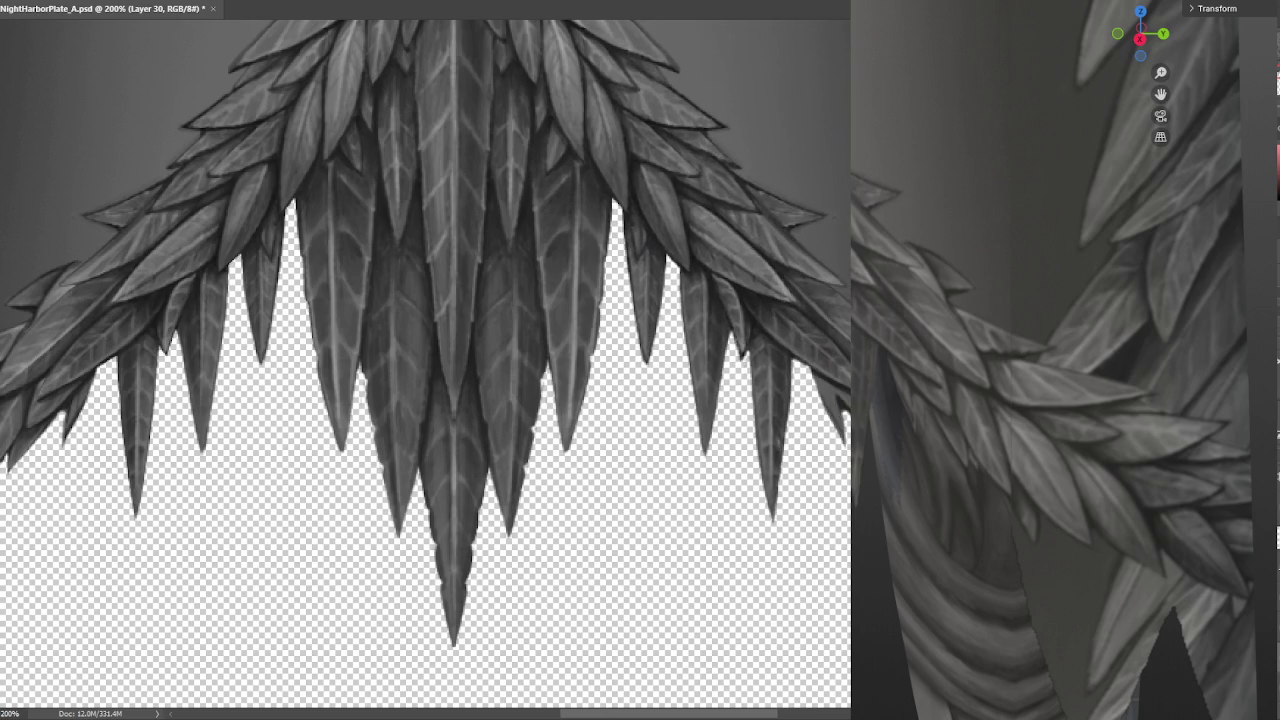
scroll(563, 457, "down", 1, "alt")
scroll(543, 457, "down", 1, "alt")
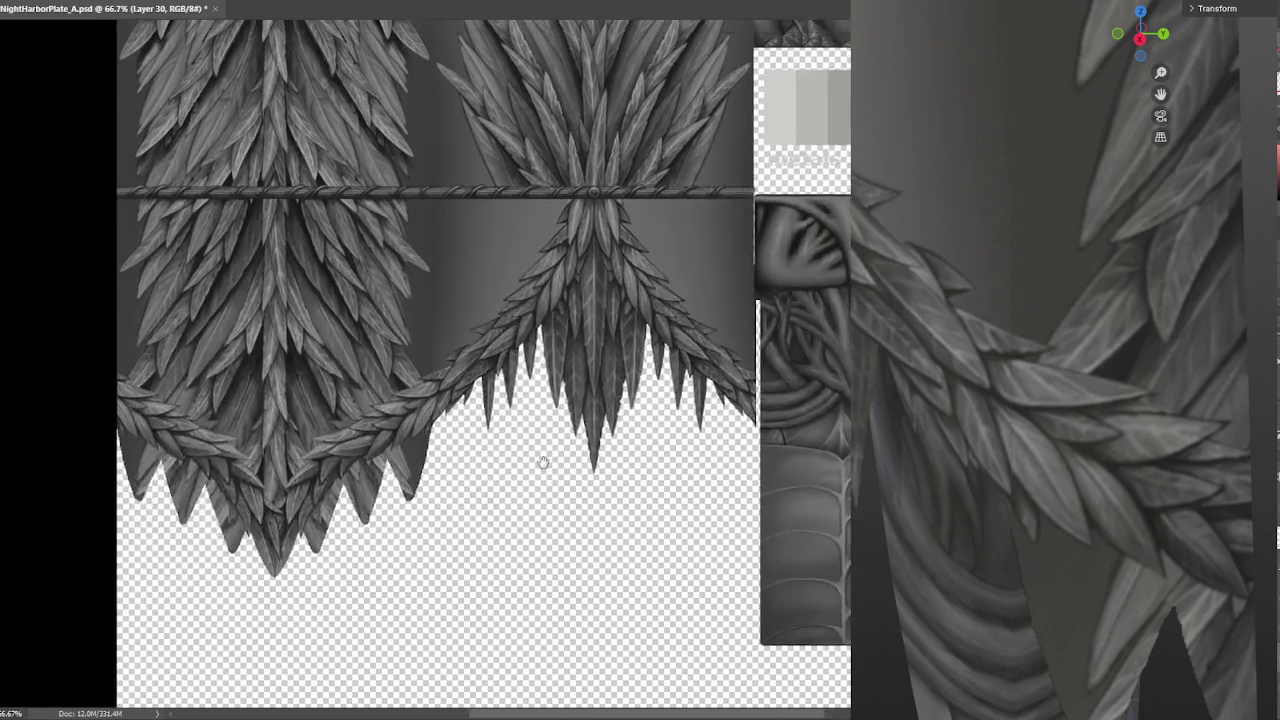
scroll(640, 474, "down", 1, "alt")
scroll(473, 435, "up", 1, "alt")
Select the left cluster's Layer 29 copy and zoom in on its lower feathers
left_click_drag(323, 414, 525, 420)
left_click(449, 438, "ctrl")
mouse_move(457, 466)
left_mouse_down()
mouse_move(464, 403)
mouse_move(515, 367)
mouse_move(510, 307)
left_mouse_up()
scroll(466, 403, "up", 1, "alt")
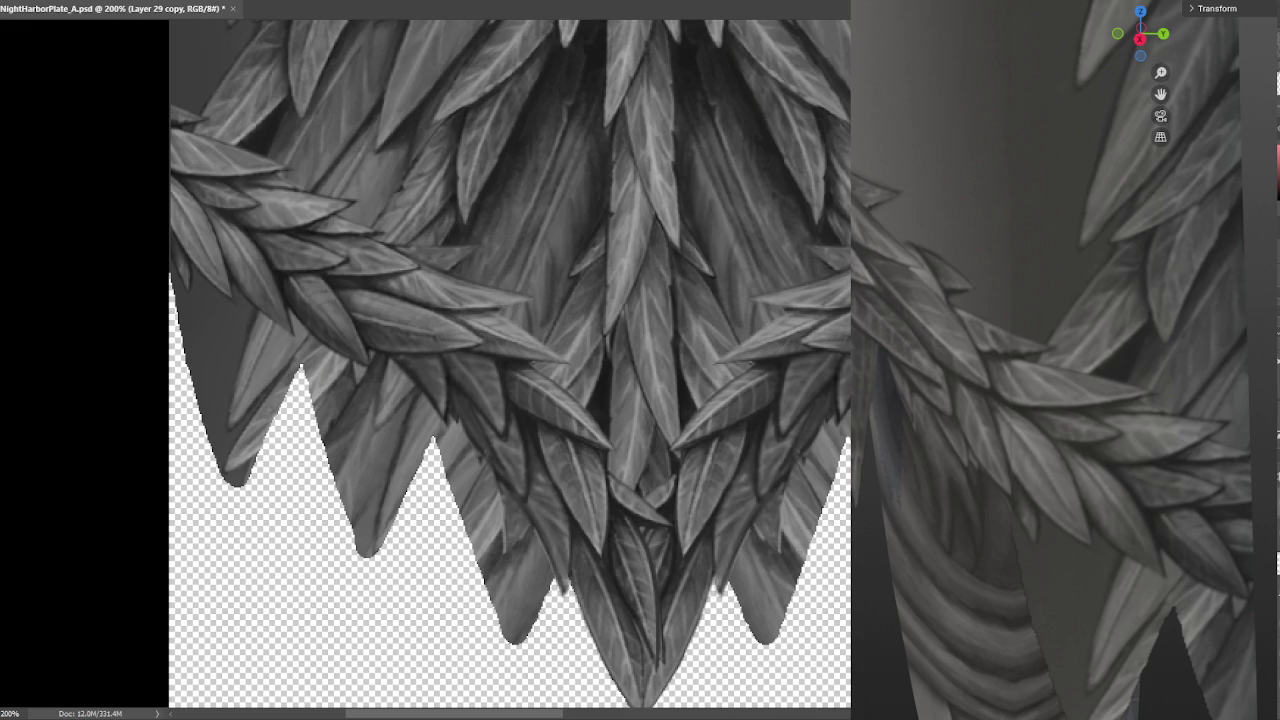
Nudge the left cluster's lower centre leaves a few pixels left and right, saving after each nudge
key("Left")
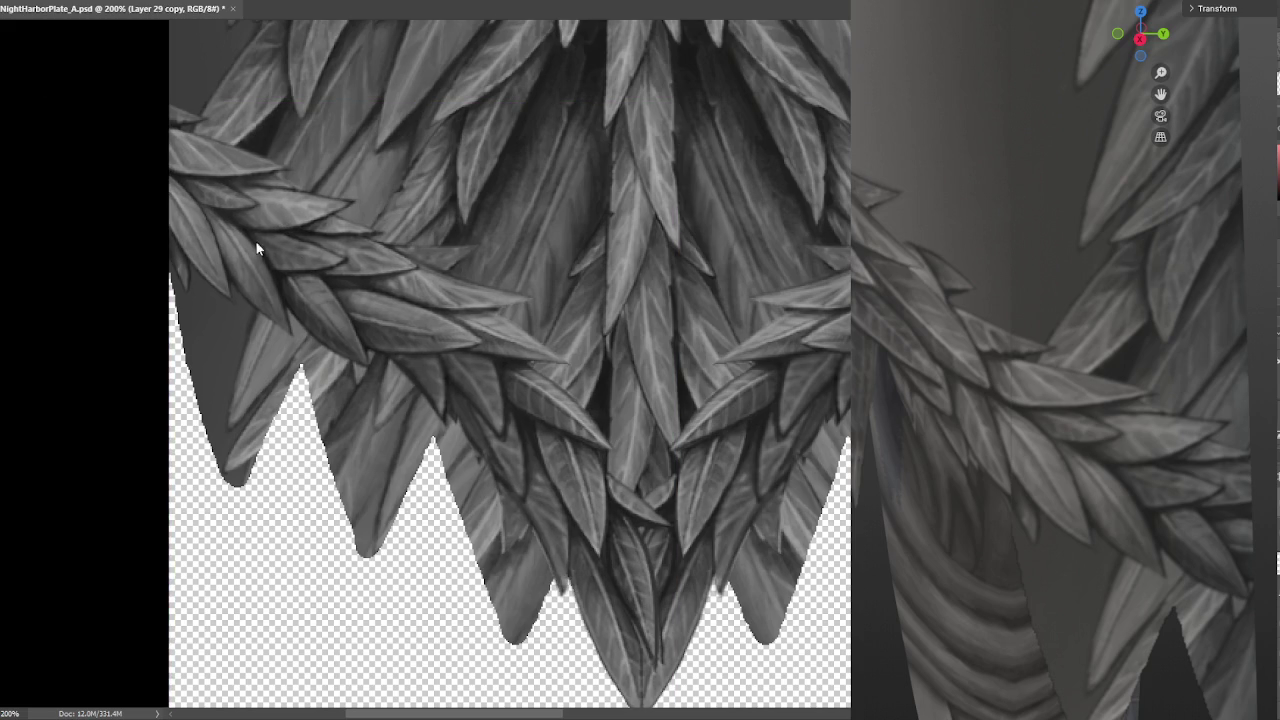
key("ctrl+s")
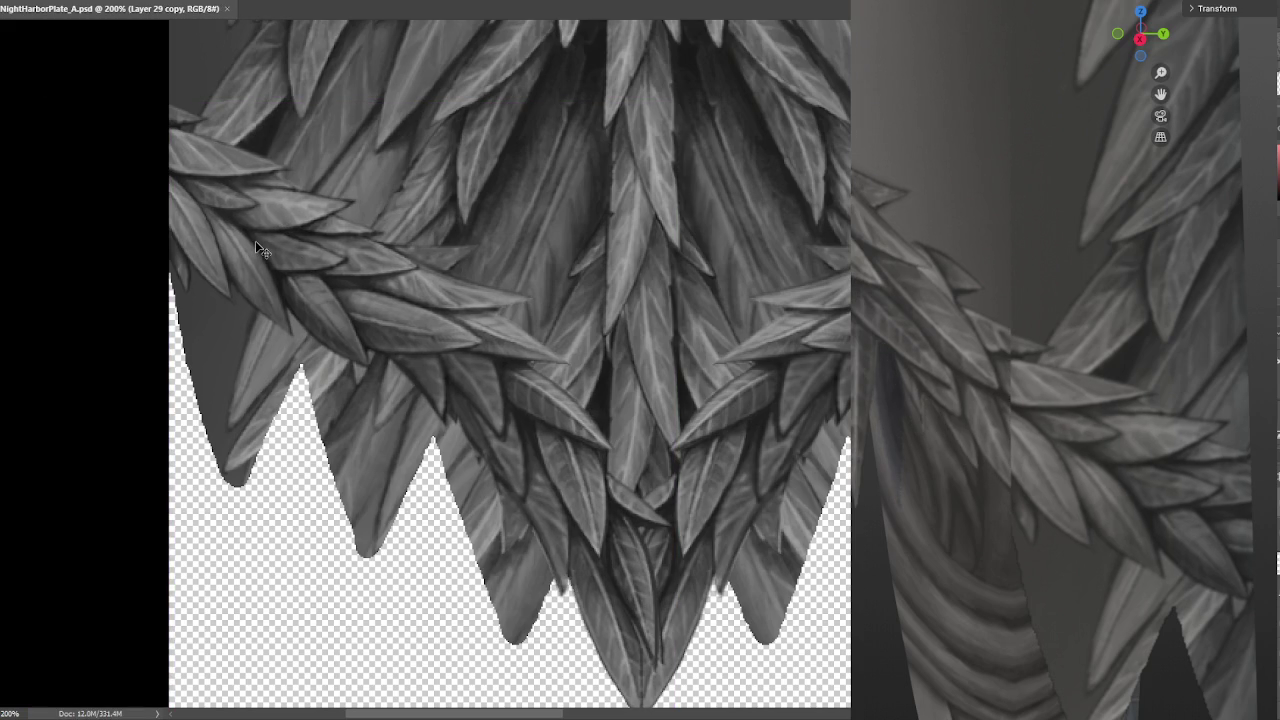
key("Right")
key("Right")
key("ctrl+s")
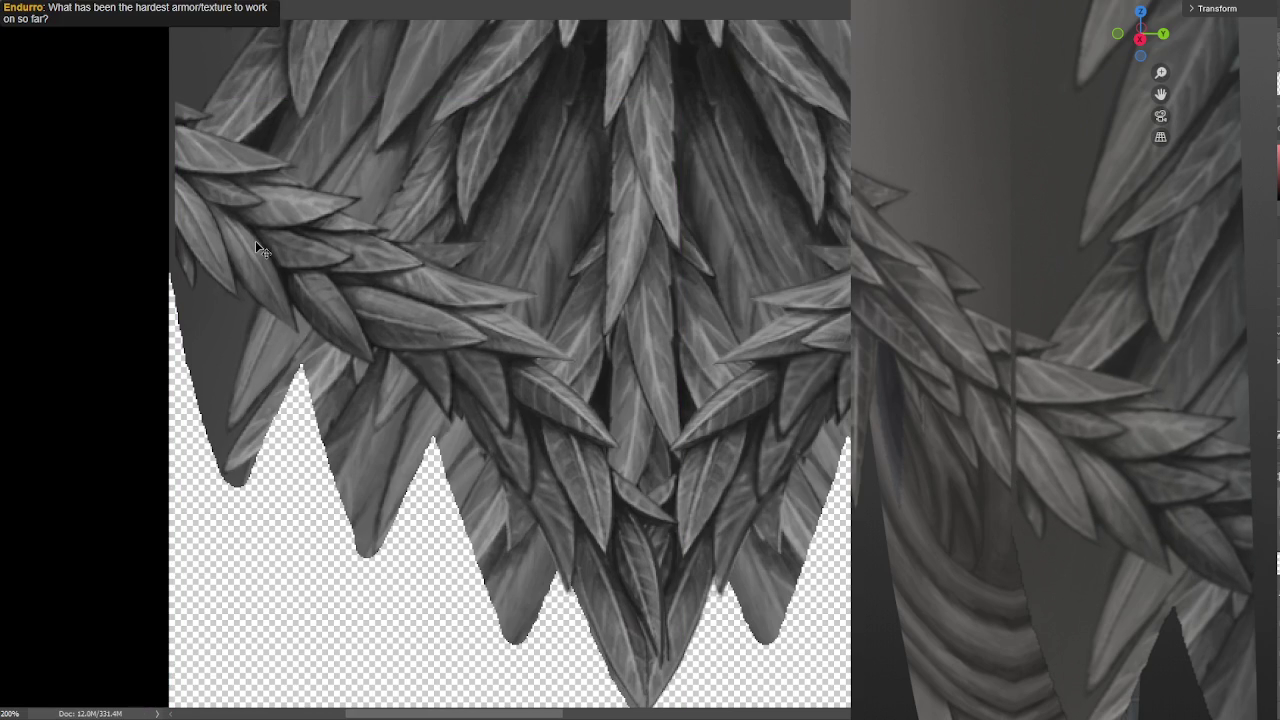
key("Right")
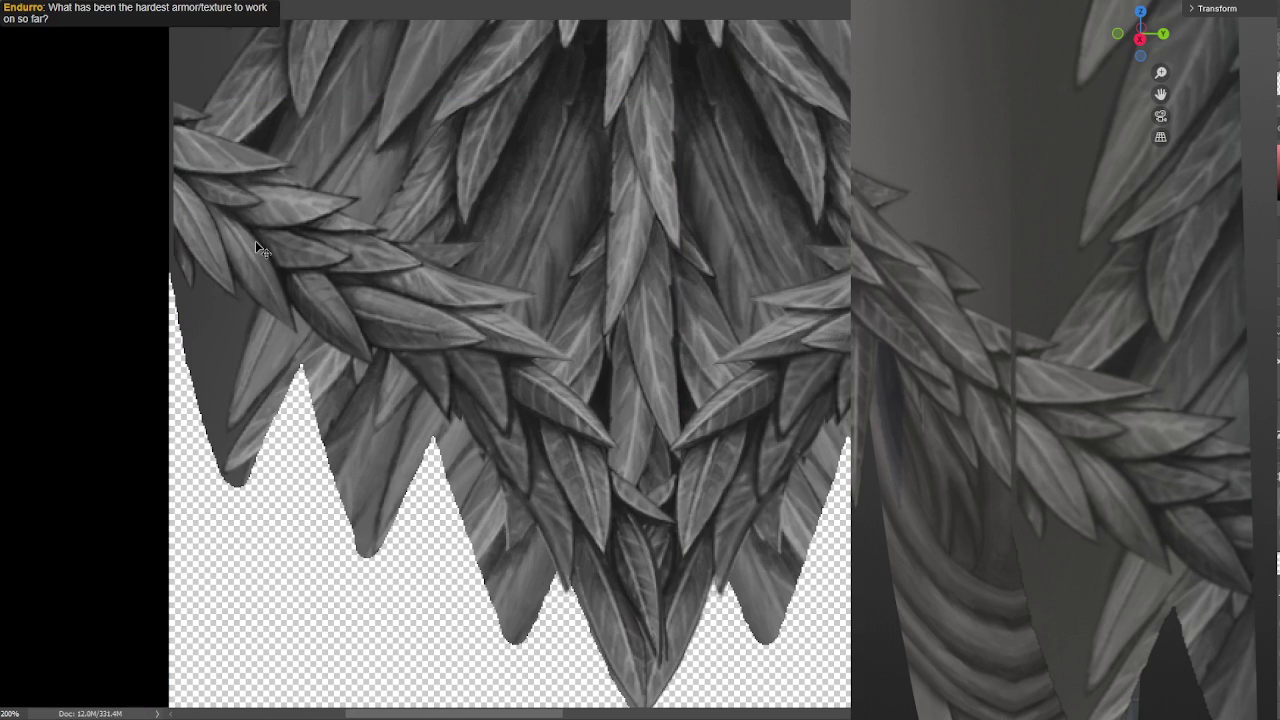
key("Right")
key("Right")
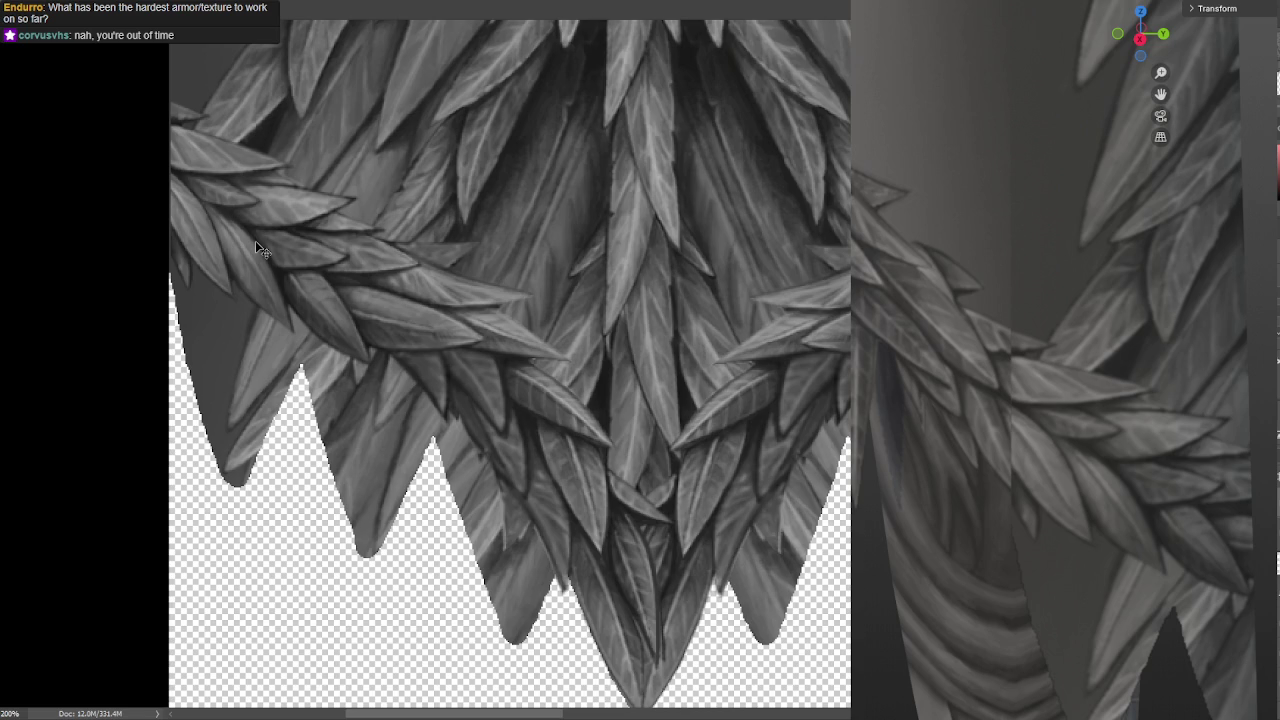
scroll(615, 461, "down", 1, "alt")
scroll(576, 438, "down", 1, "alt")
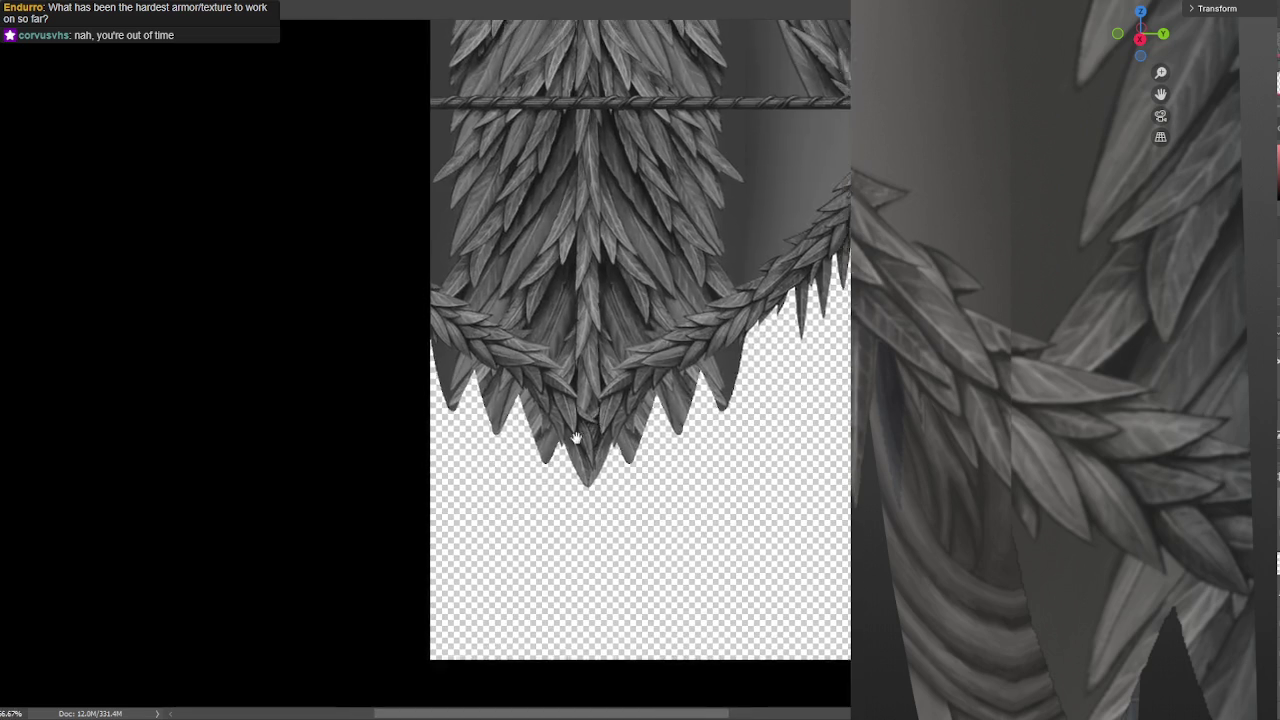
scroll(560, 440, "up", 1, "alt")
scroll(540, 440, "down", 1, "alt")
scroll(530, 437, "down", 1, "alt")
scroll(530, 437, "up", 1, "alt")
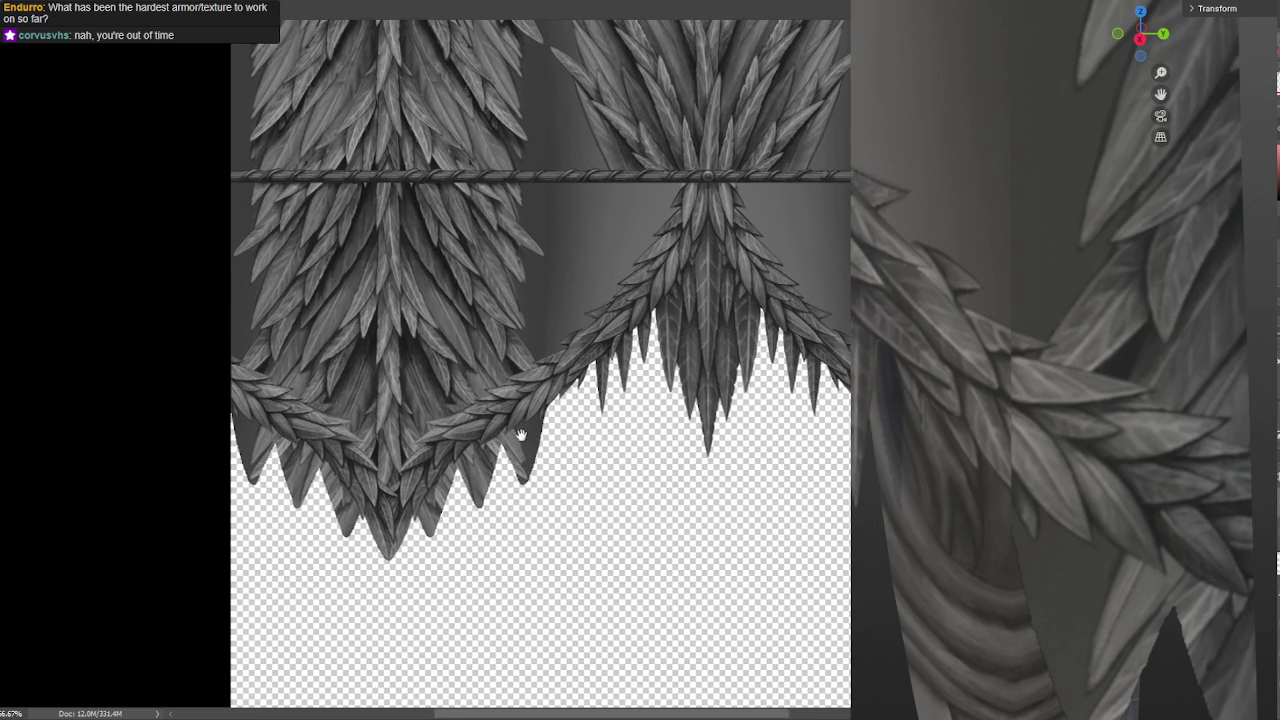
scroll(540, 430, "down", 1, "alt")
scroll(548, 425, "up", 2, "alt")
scroll(543, 427, "down", 1, "alt")
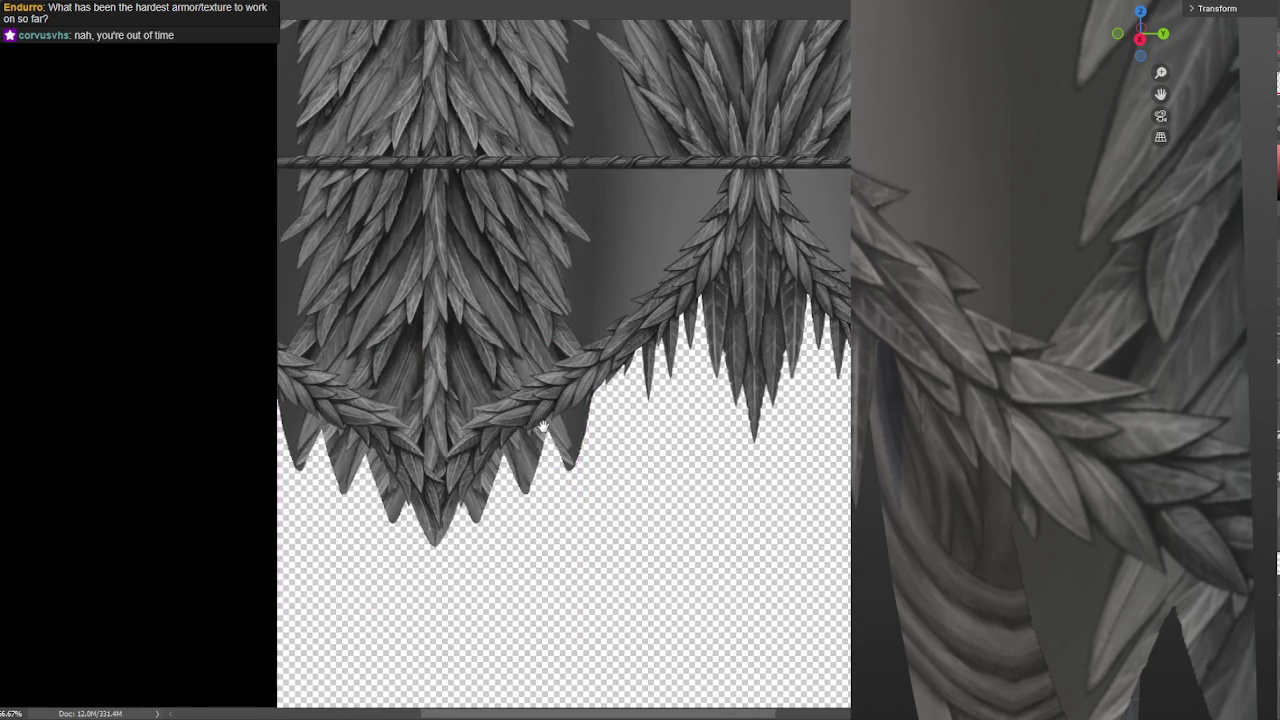
left_click_drag(542, 427, 588, 453)
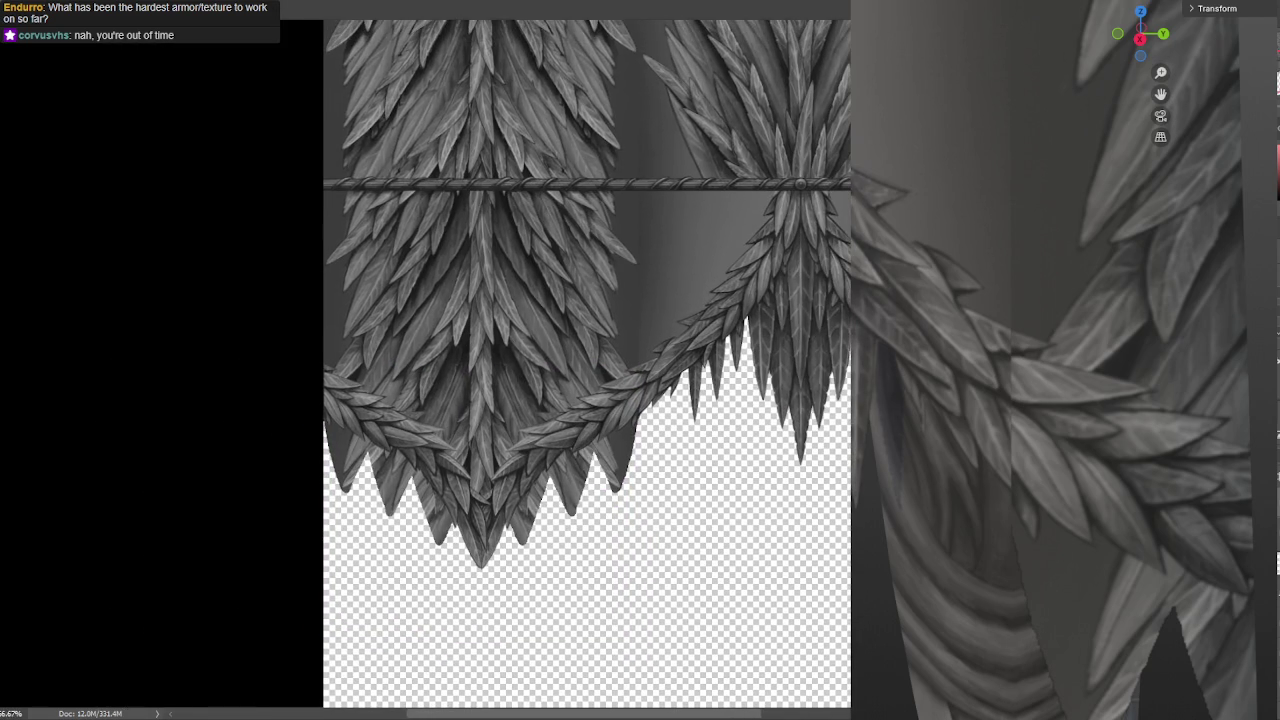
left_click_drag(617, 351, 641, 374)
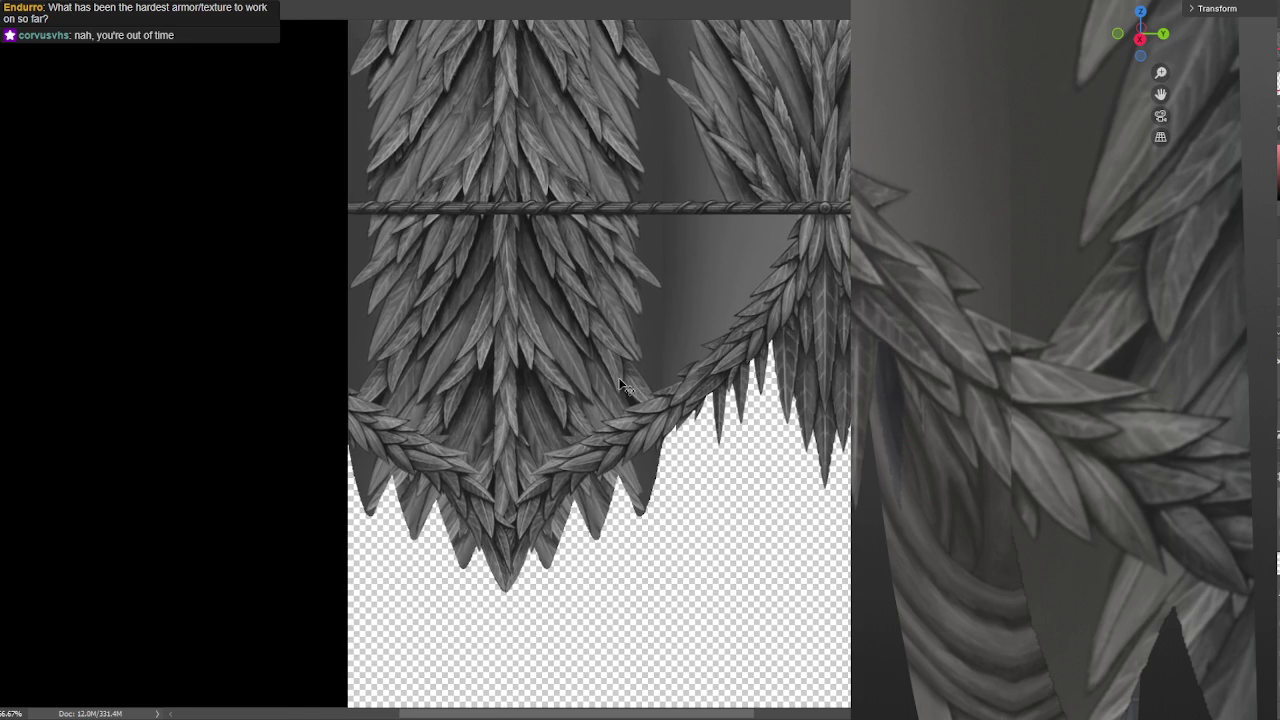
left_click_drag(660, 377, 628, 376)
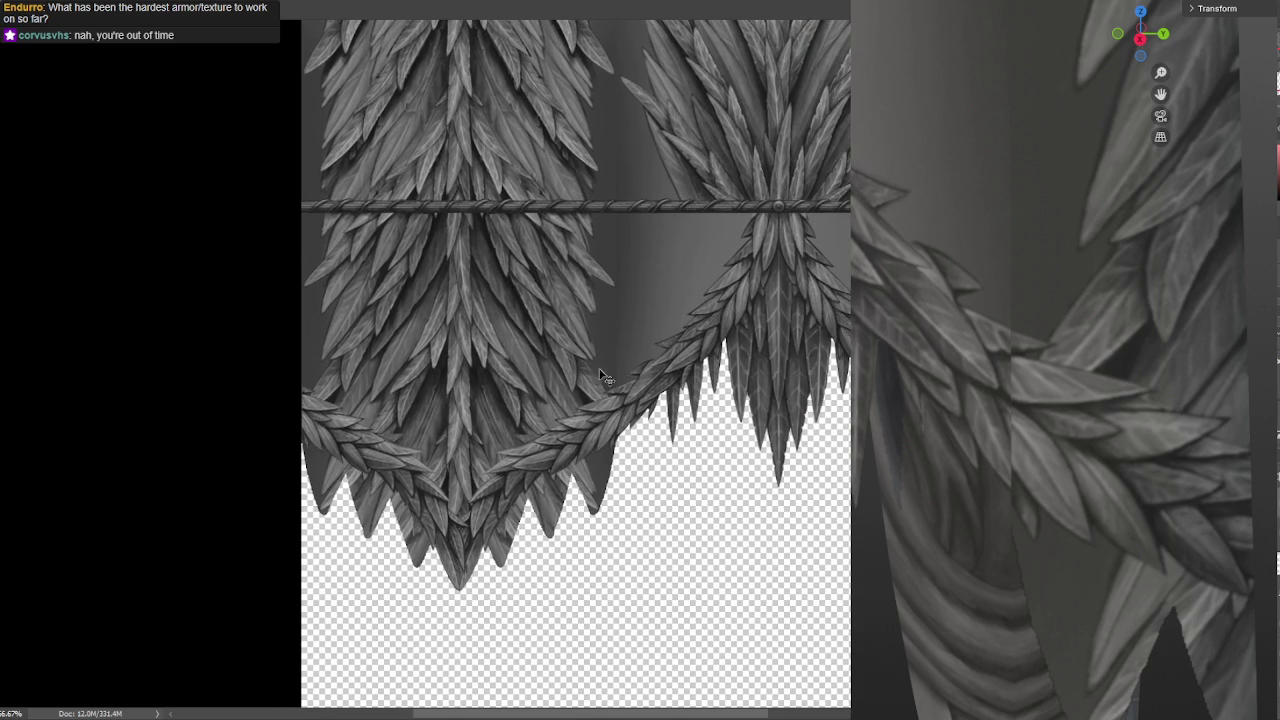
scroll(547, 363, "up", 1, "alt")
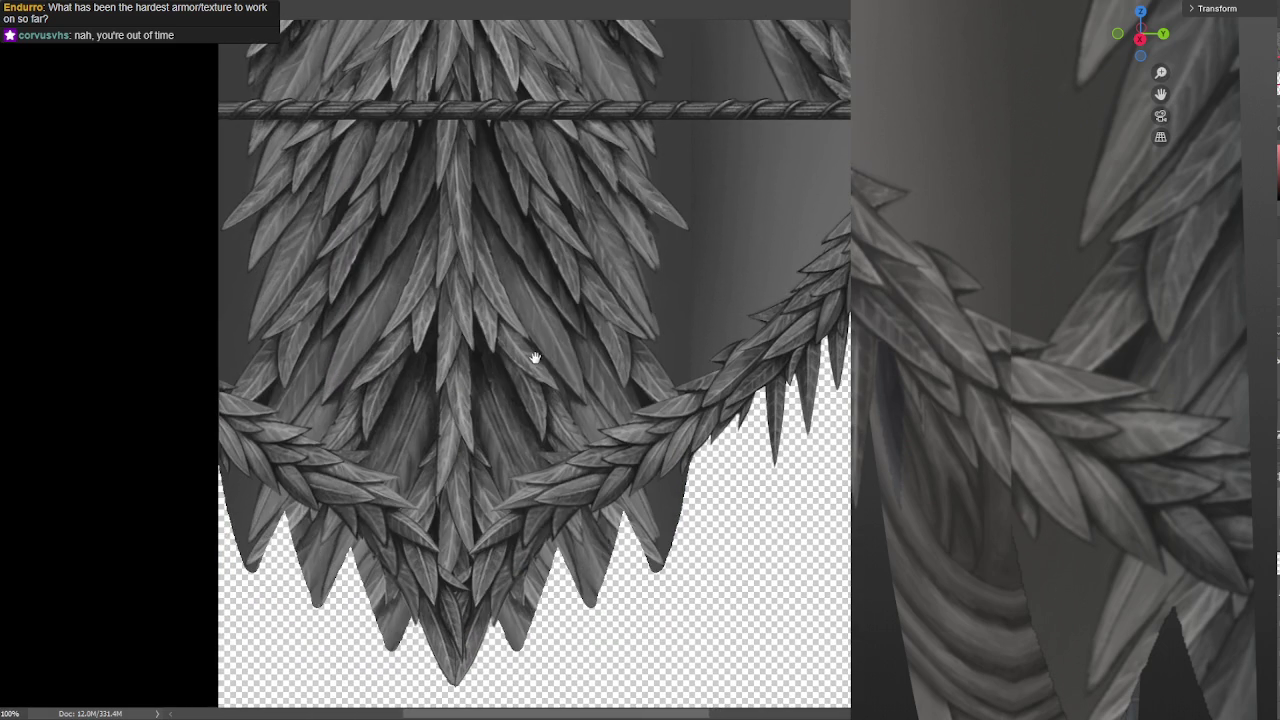
mouse_move(551, 409)
left_mouse_down()
mouse_move(447, 366)
mouse_move(471, 366)
left_mouse_up()
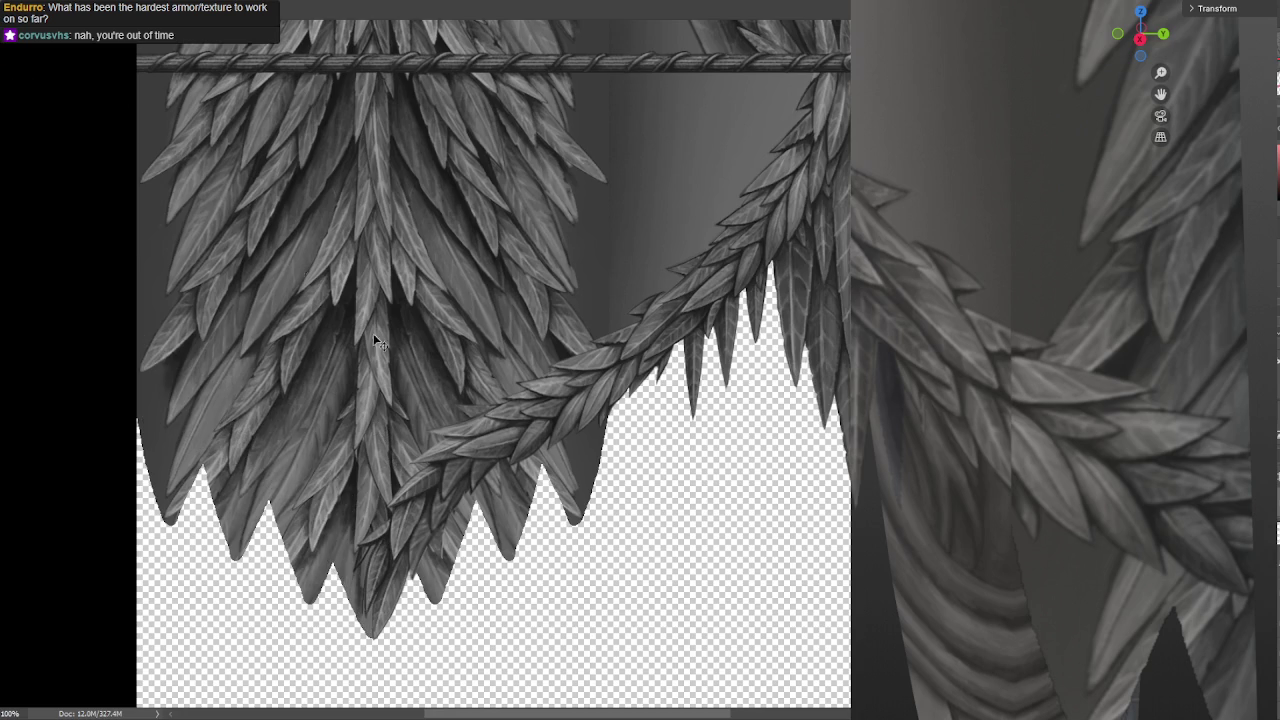
Flip the feather layer horizontally, move it about 228 px left, and save the PSD
key("ctrl+t")
right_click(530, 440)
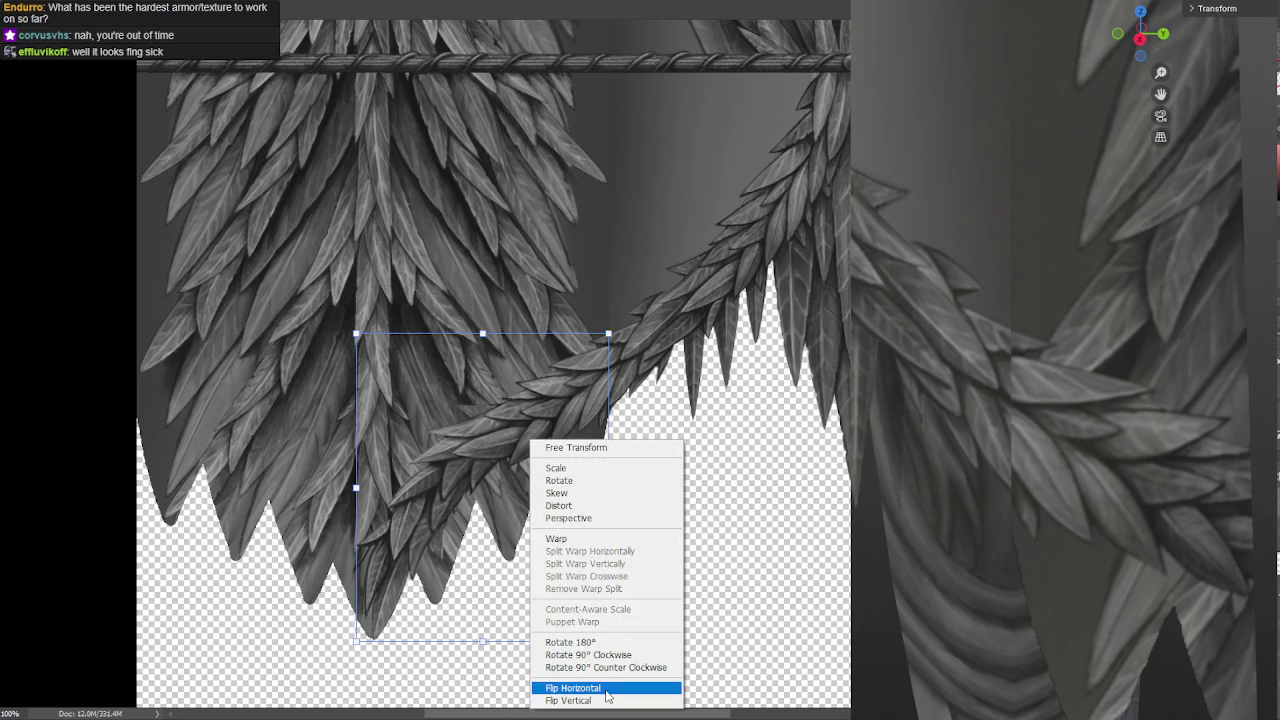
left_click(580, 688)
left_click_drag(515, 478, 296, 482)
key("Return")
key("ctrl+s")
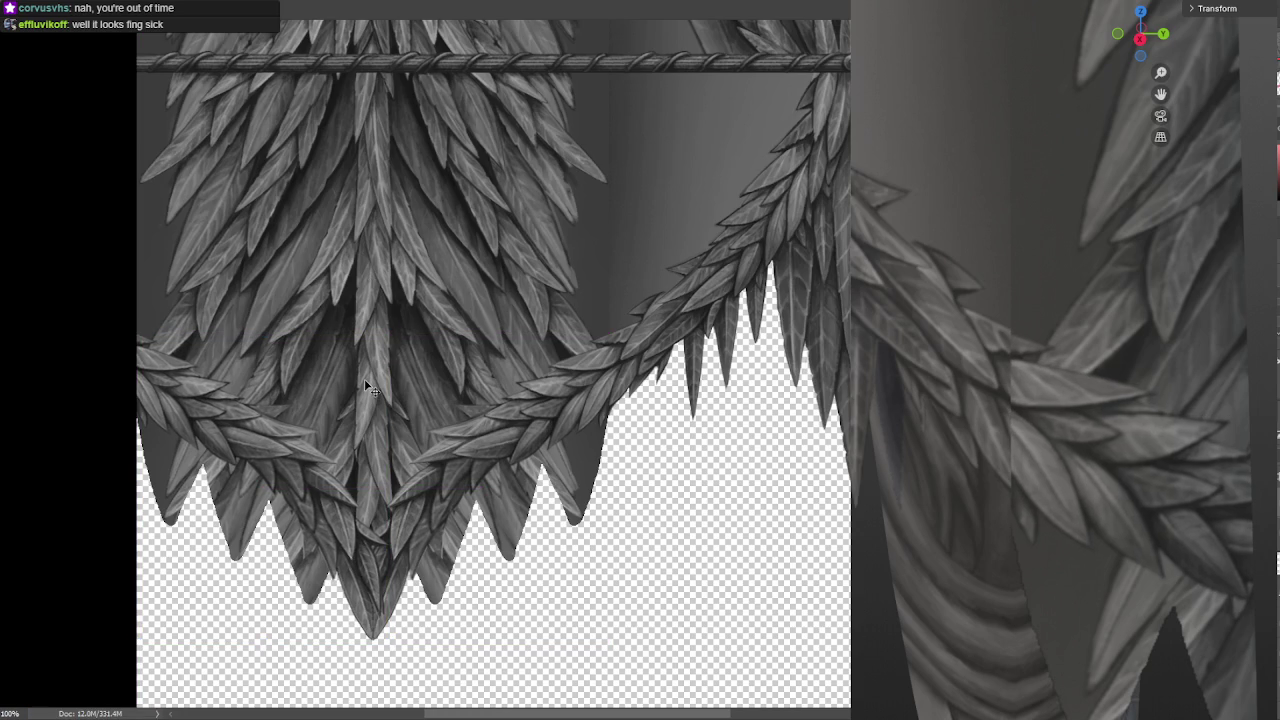
left_click_drag(840, 374, 654, 374)
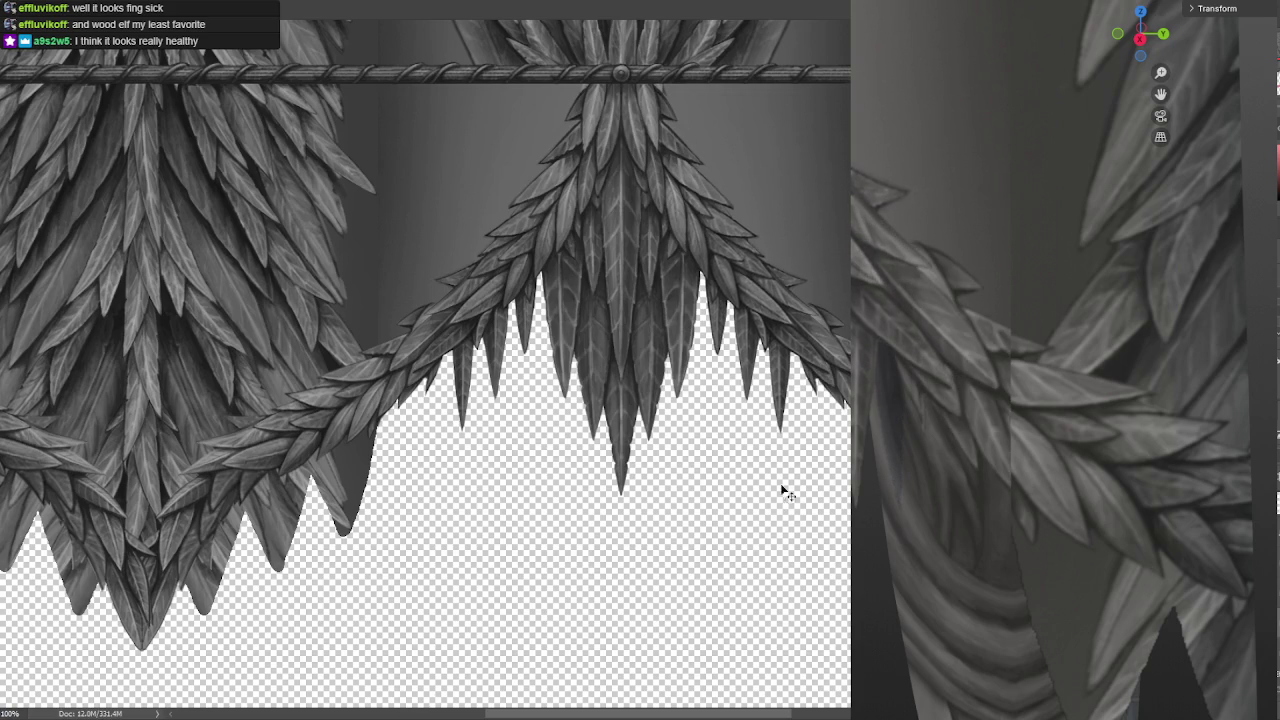
scroll(782, 355, "up", 3, "alt")
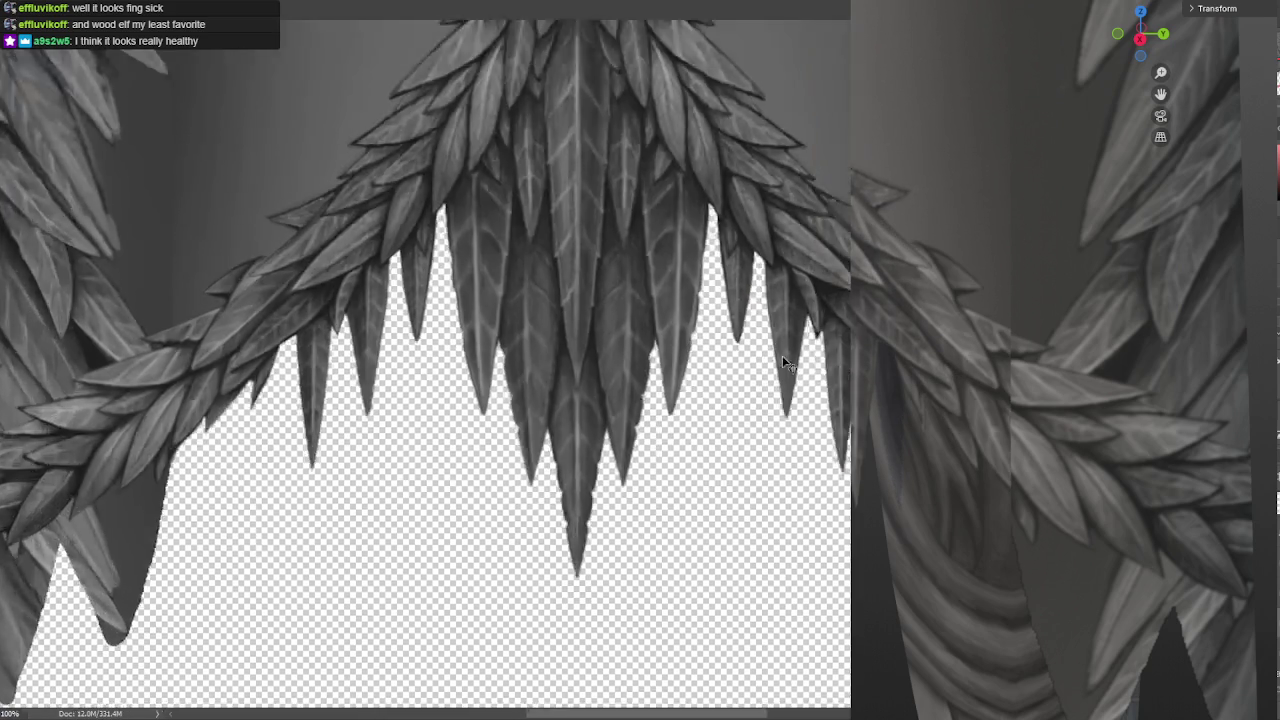
scroll(598, 386, "up", 2, "alt")
left_click_drag(598, 386, 486, 400)
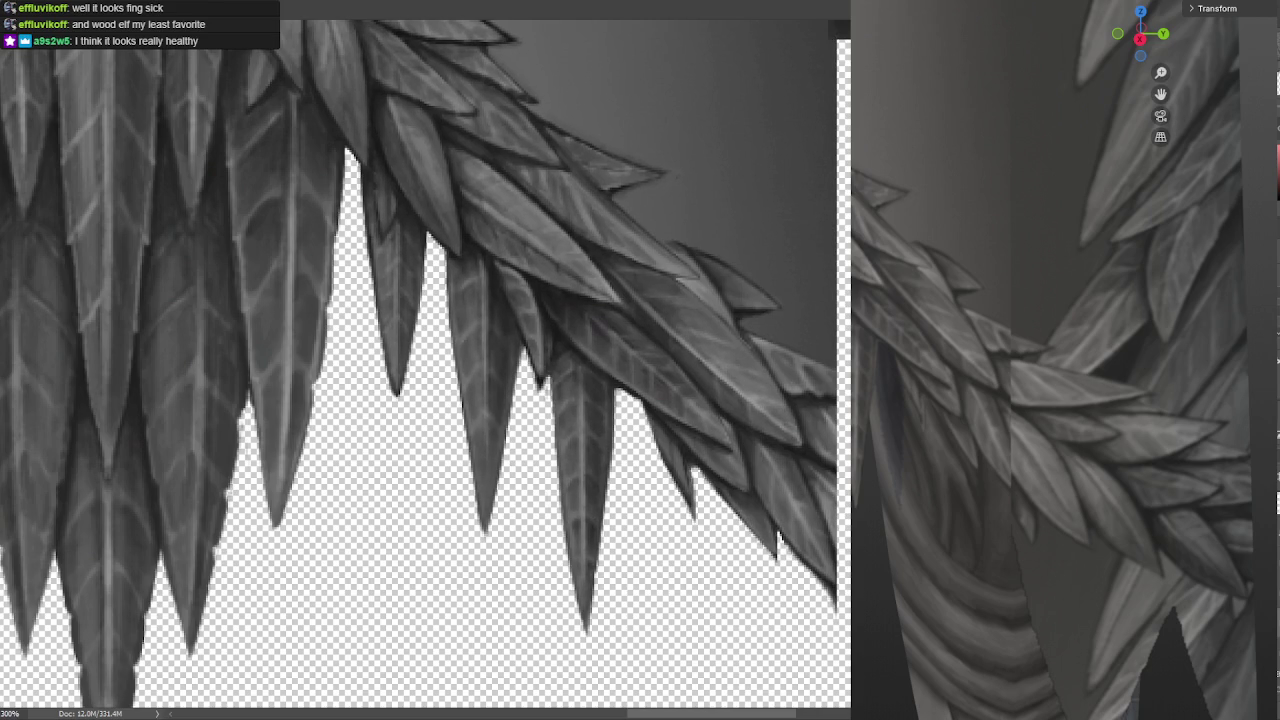
key("ctrl+z")
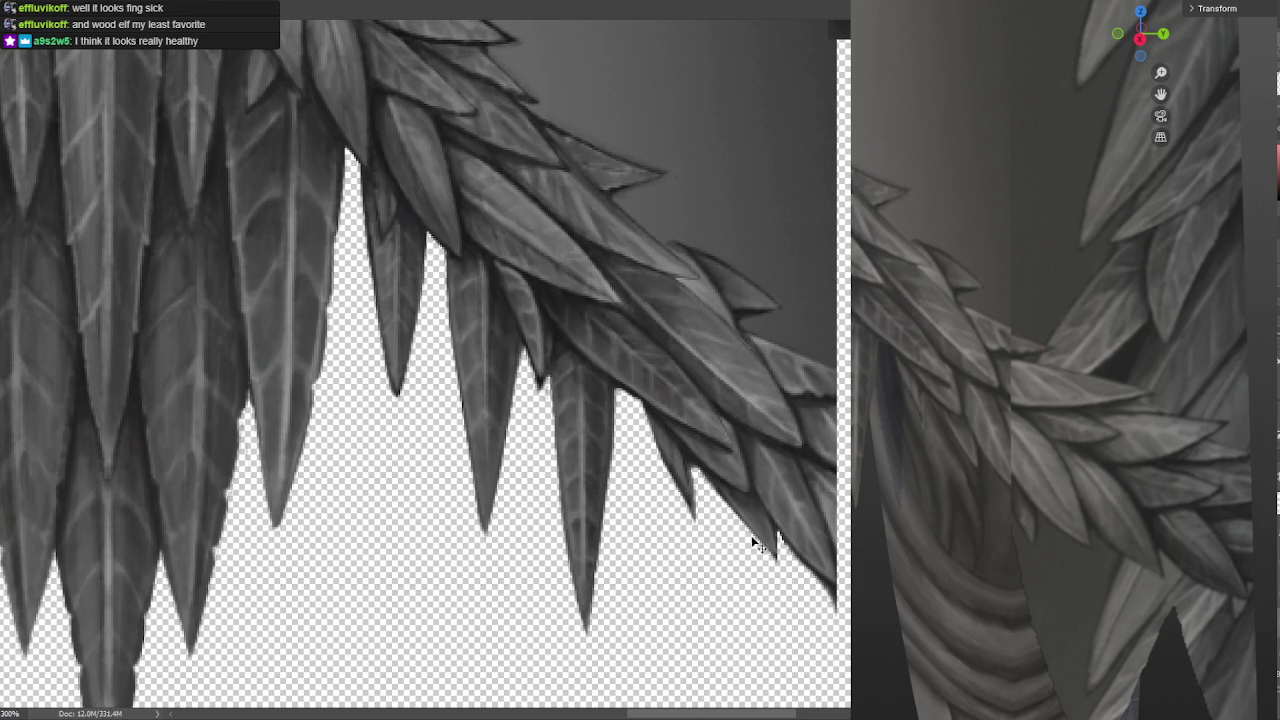
mouse_move(507, 446)
left_mouse_down()
mouse_move(569, 423)
mouse_move(666, 417)
left_mouse_up()
mouse_move(569, 463)
left_mouse_down()
mouse_move(746, 414)
mouse_move(799, 417)
mouse_move(652, 451)
left_mouse_up()
key("ctrl+minus")
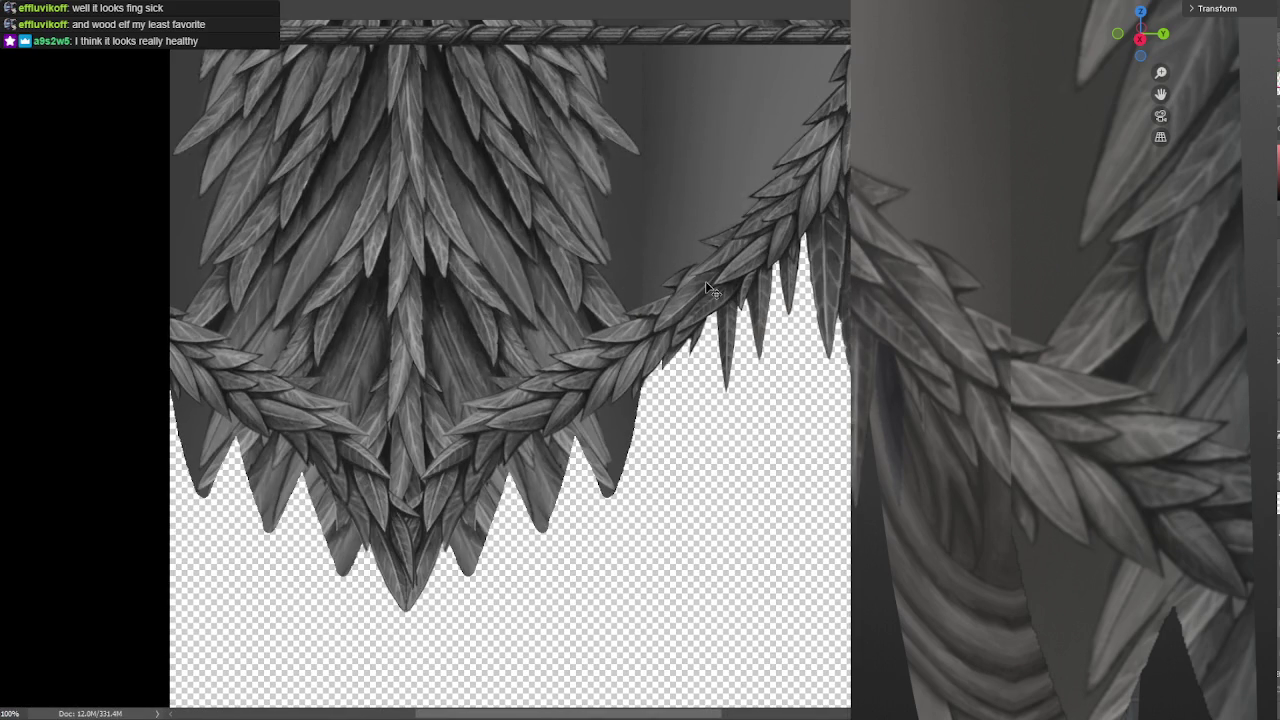
Slide the Layer 32 feather strip about 95 px left and nudge it into place, saving repeatedly
mouse_move(705, 281)
left_mouse_down()
mouse_move(818, 296)
mouse_move(695, 307)
left_mouse_up()
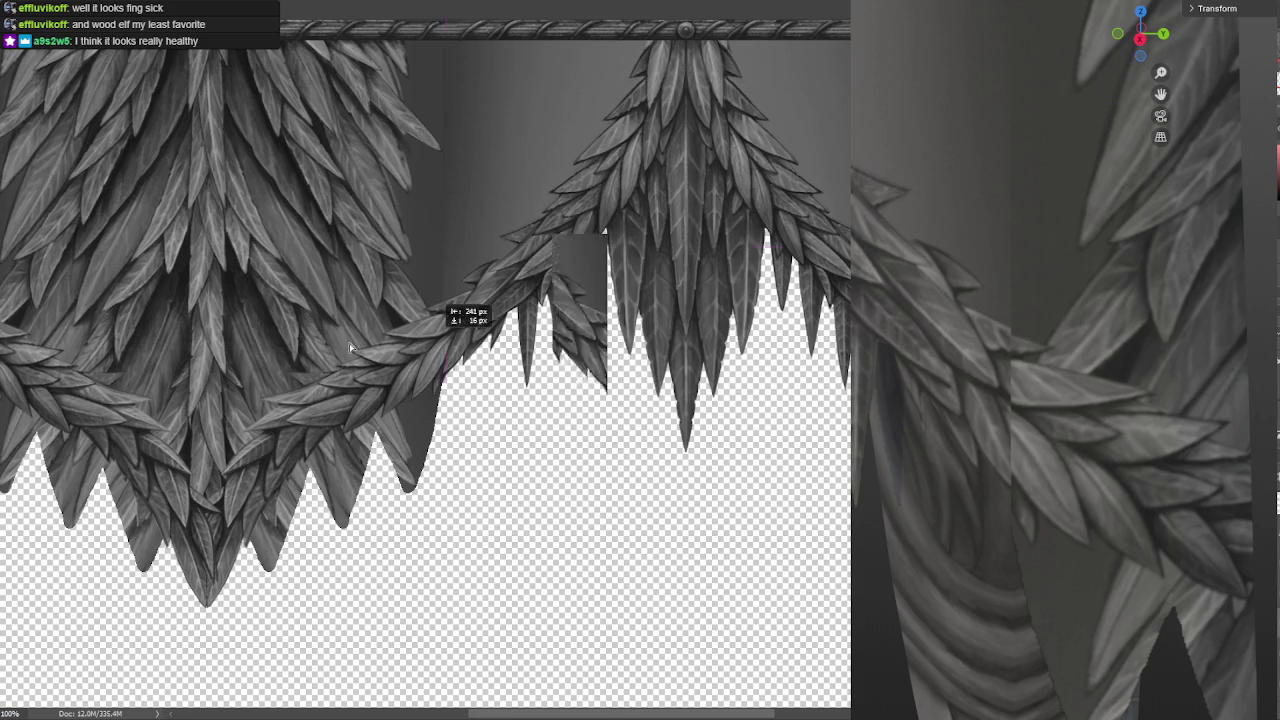
left_click_drag(257, 415, 570, 409)
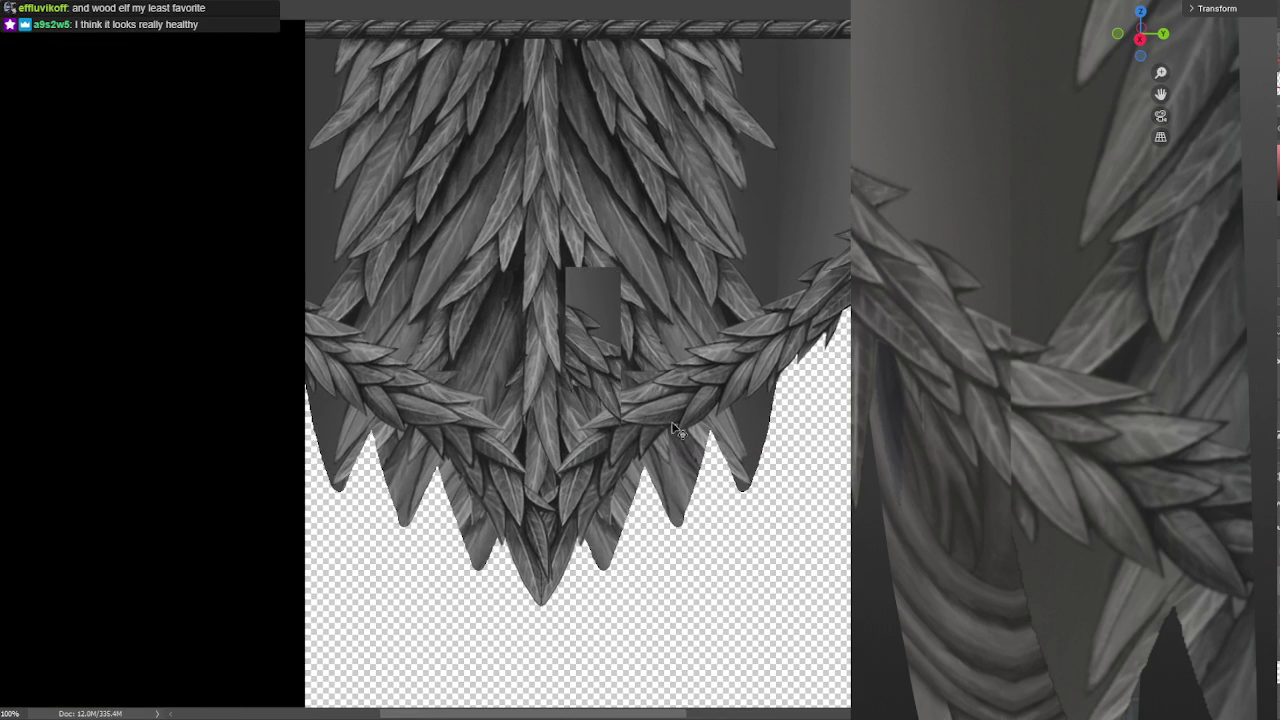
mouse_move(600, 356)
left_mouse_down()
mouse_move(328, 340)
mouse_move(780, 381)
left_mouse_up()
scroll(342, 368, "up", 3, "alt")
mouse_move(357, 358)
left_mouse_down()
mouse_move(280, 338)
mouse_move(273, 305)
left_mouse_up()
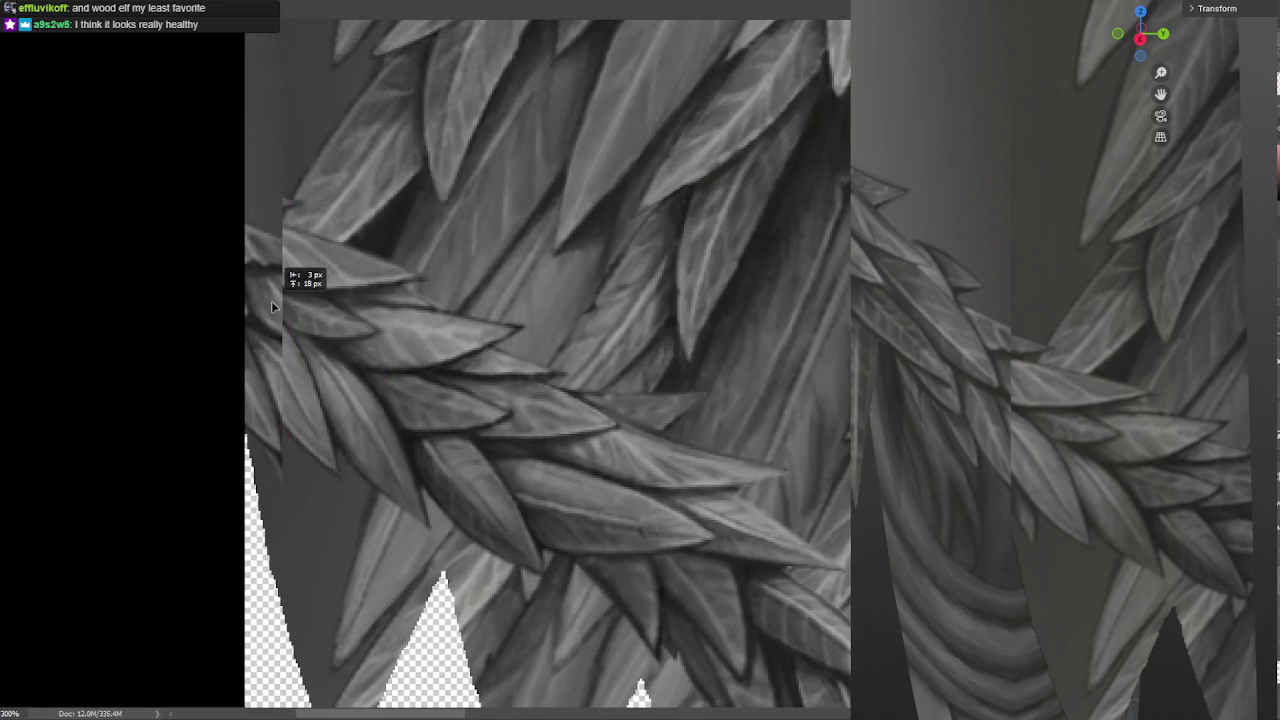
key("ctrl+s")
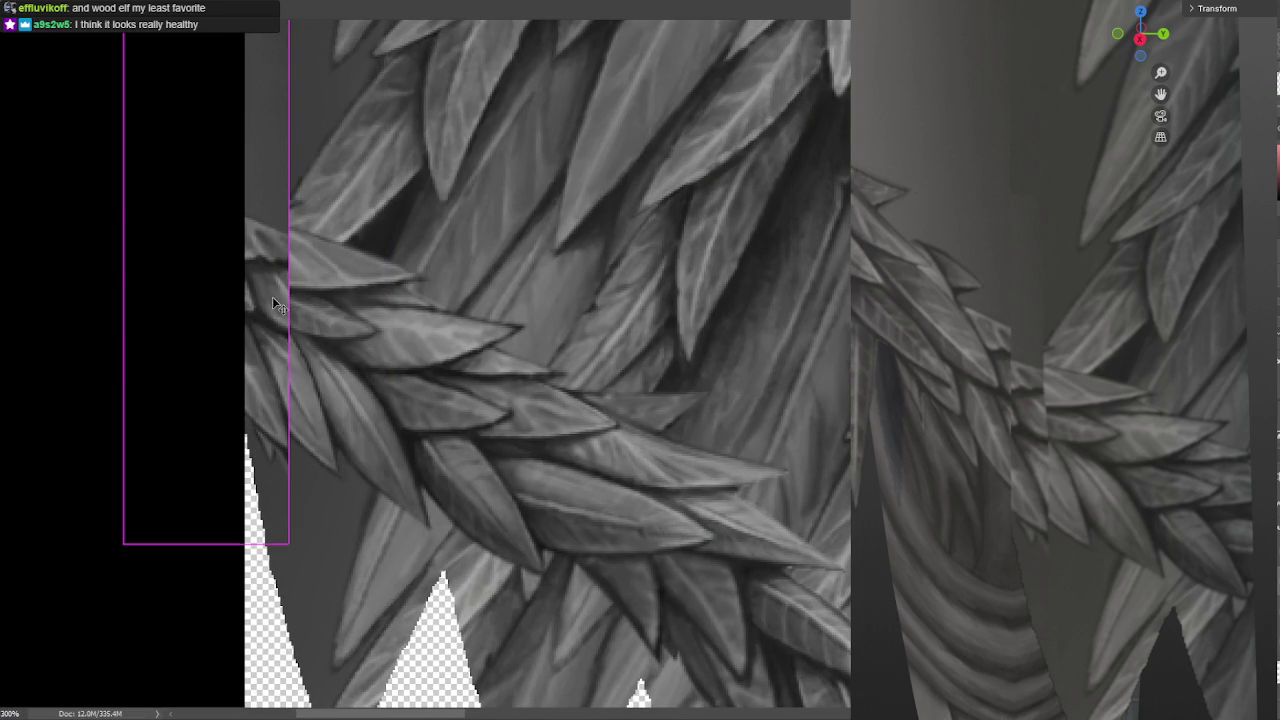
left_click_drag(457, 500, 462, 498)
key("Left")
key("Left")
key("Left")
key("Left")
key("Left")
key("Left")
key("Left")
key("Left")
key("Left")
key("Left")
key("ctrl+s")
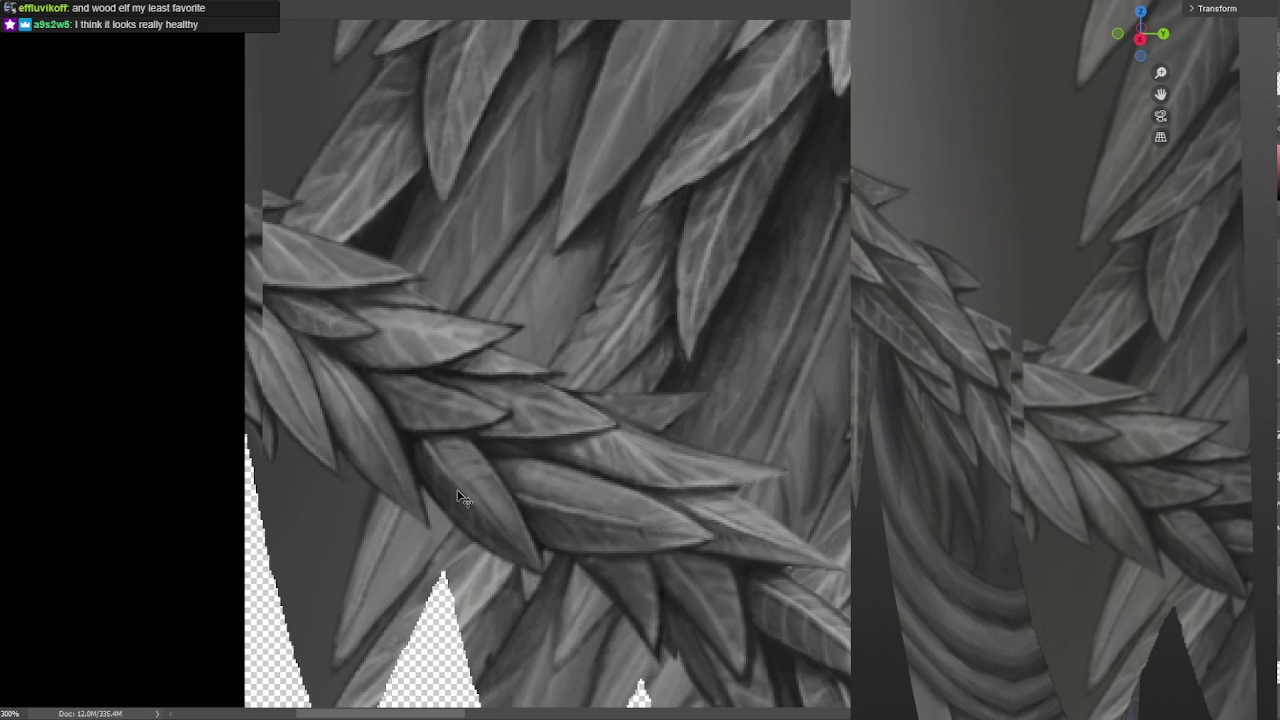
key("ctrl+s")
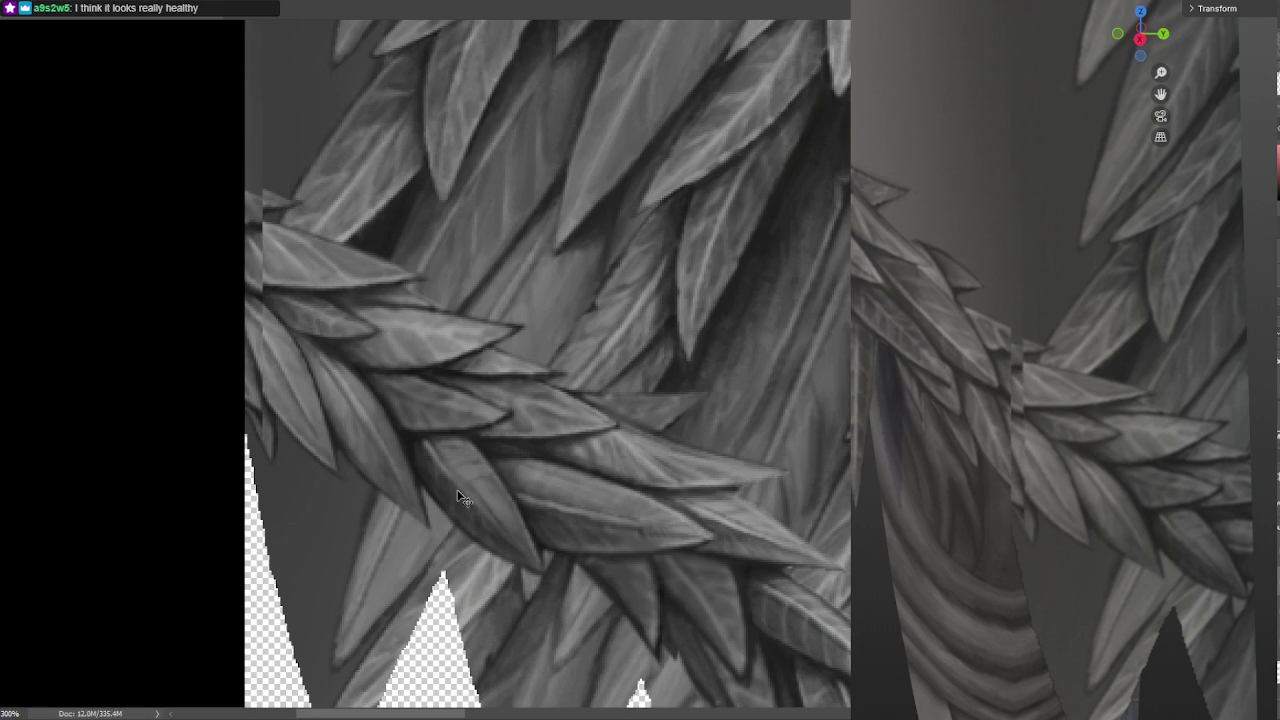
key("ctrl+s")
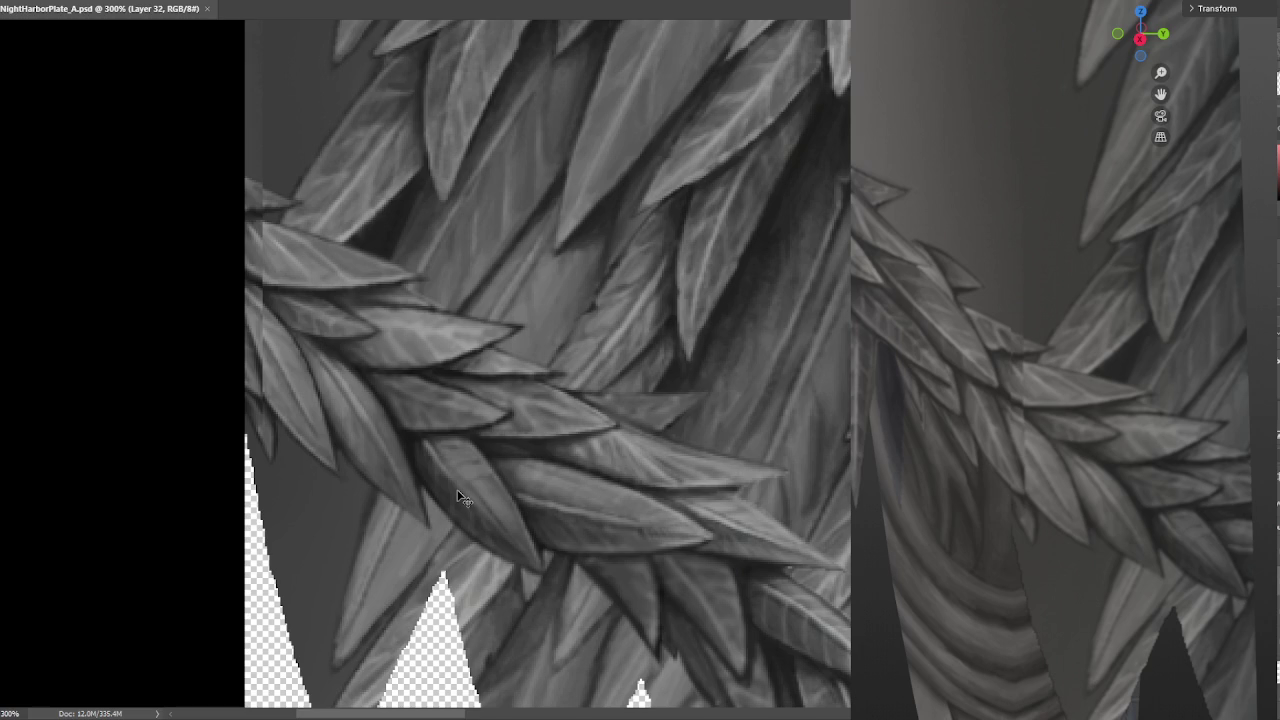
key("Left")
key("ctrl+s")
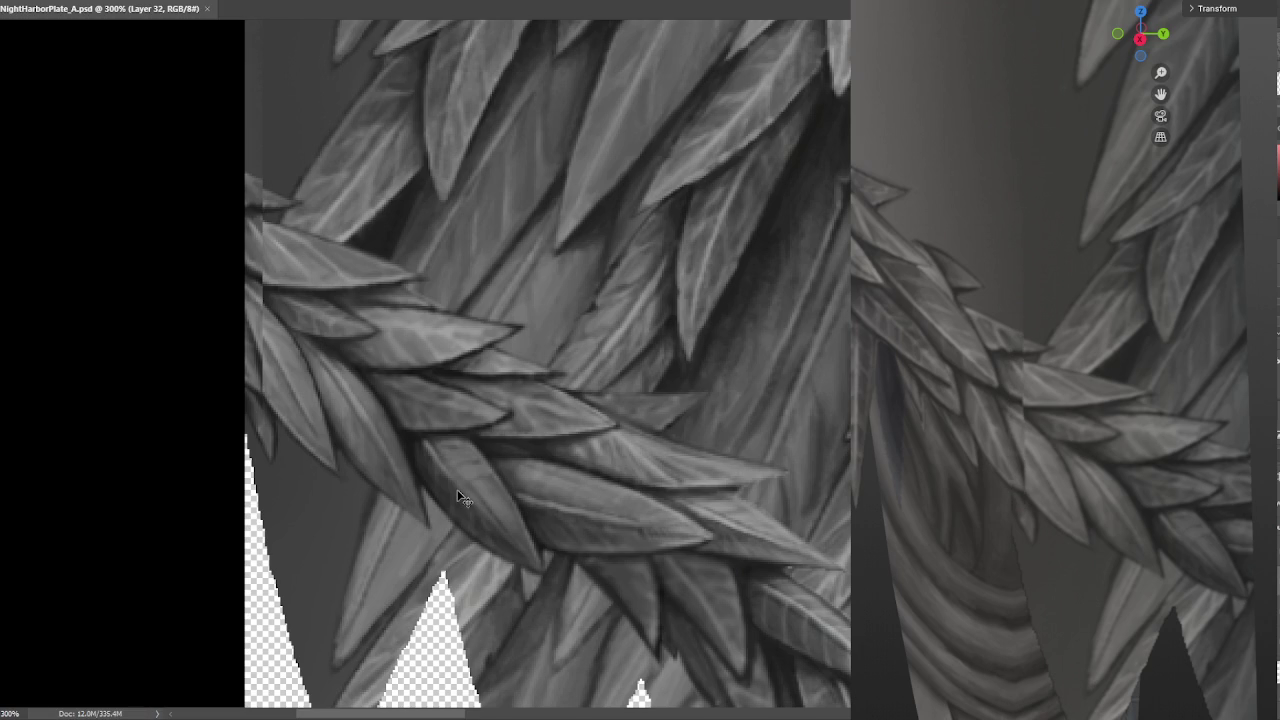
Shift the Layer 31 feather strip about 18 px right, reselect Layer 32, and save
left_click_drag(416, 556, 368, 380)
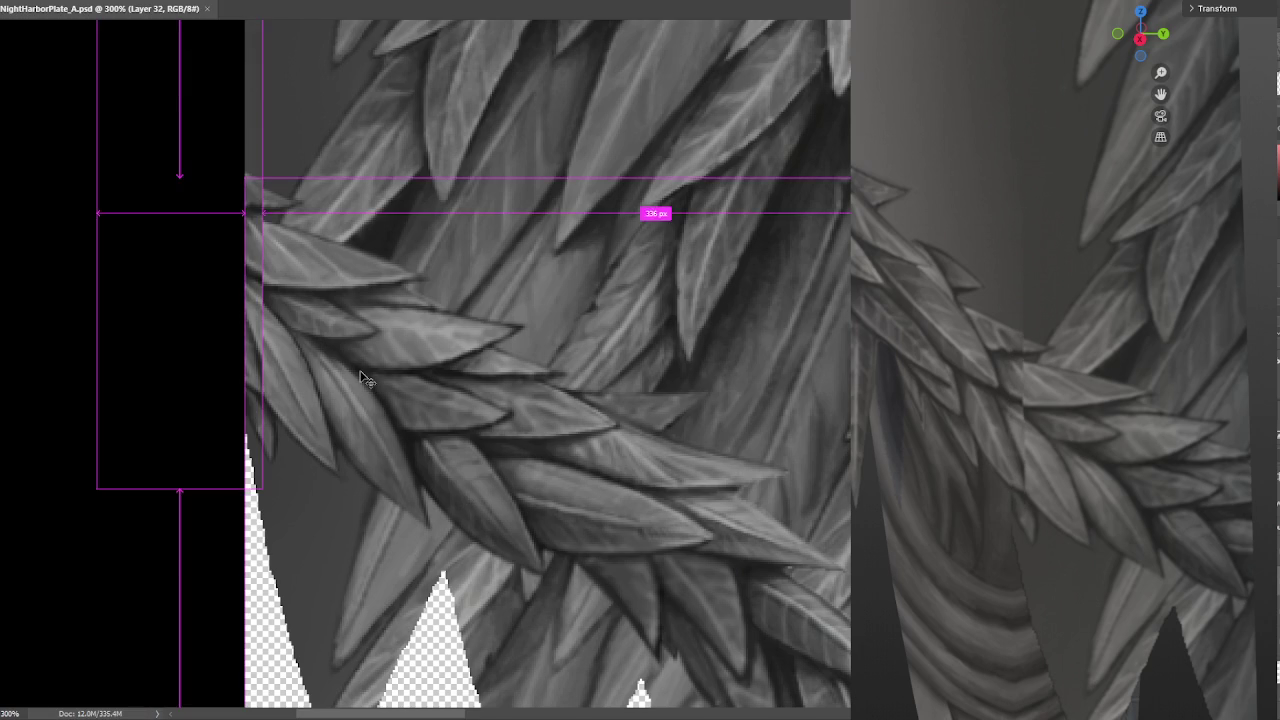
left_click_drag(314, 322, 332, 322)
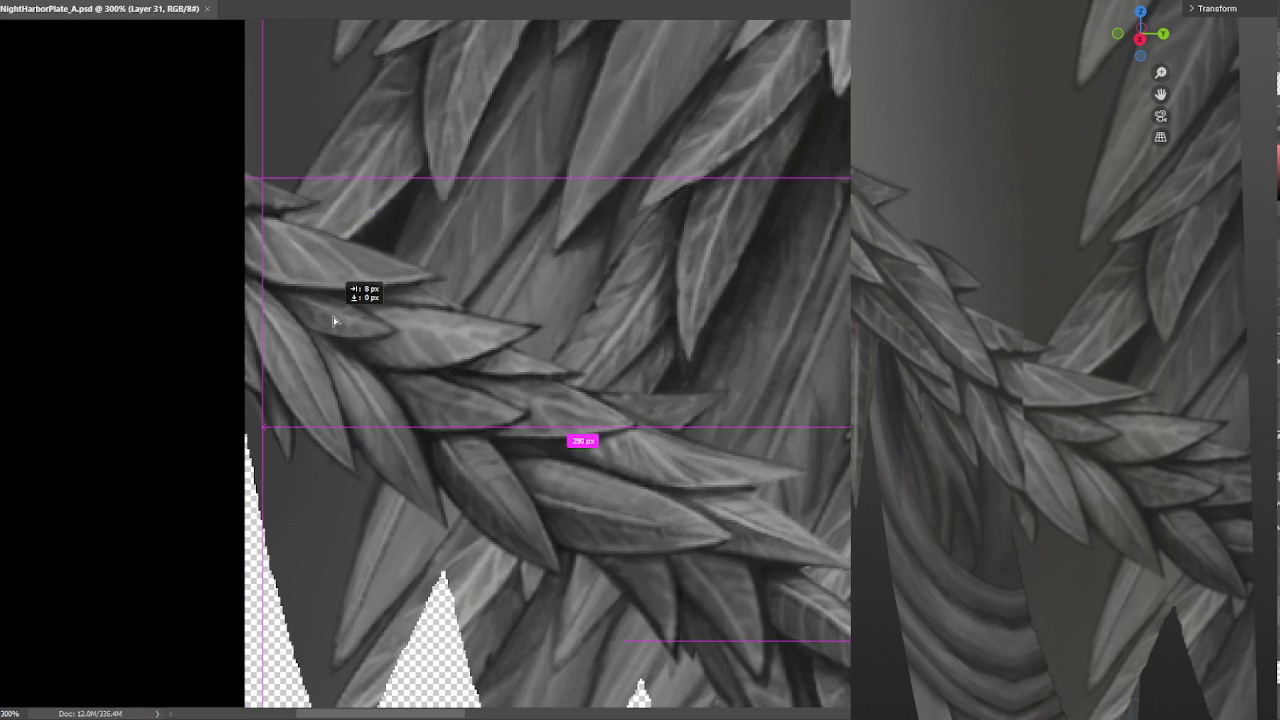
key("ctrl+s")
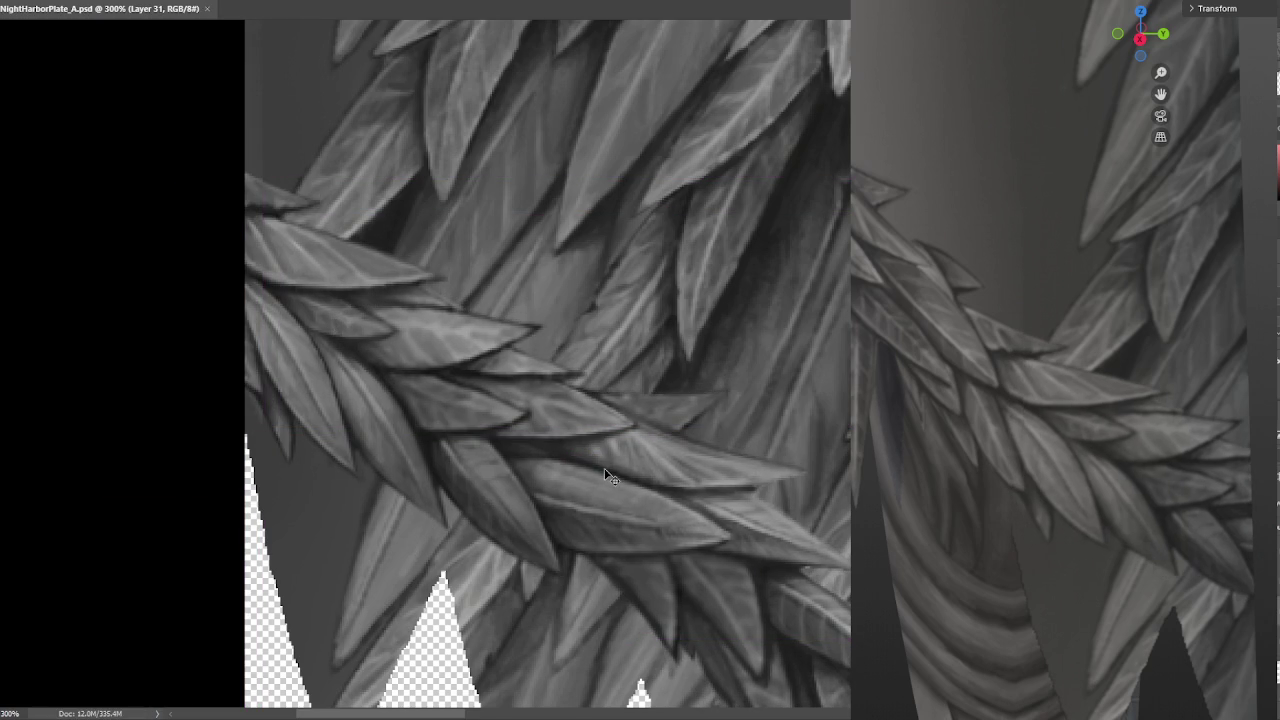
key("ctrl+s")
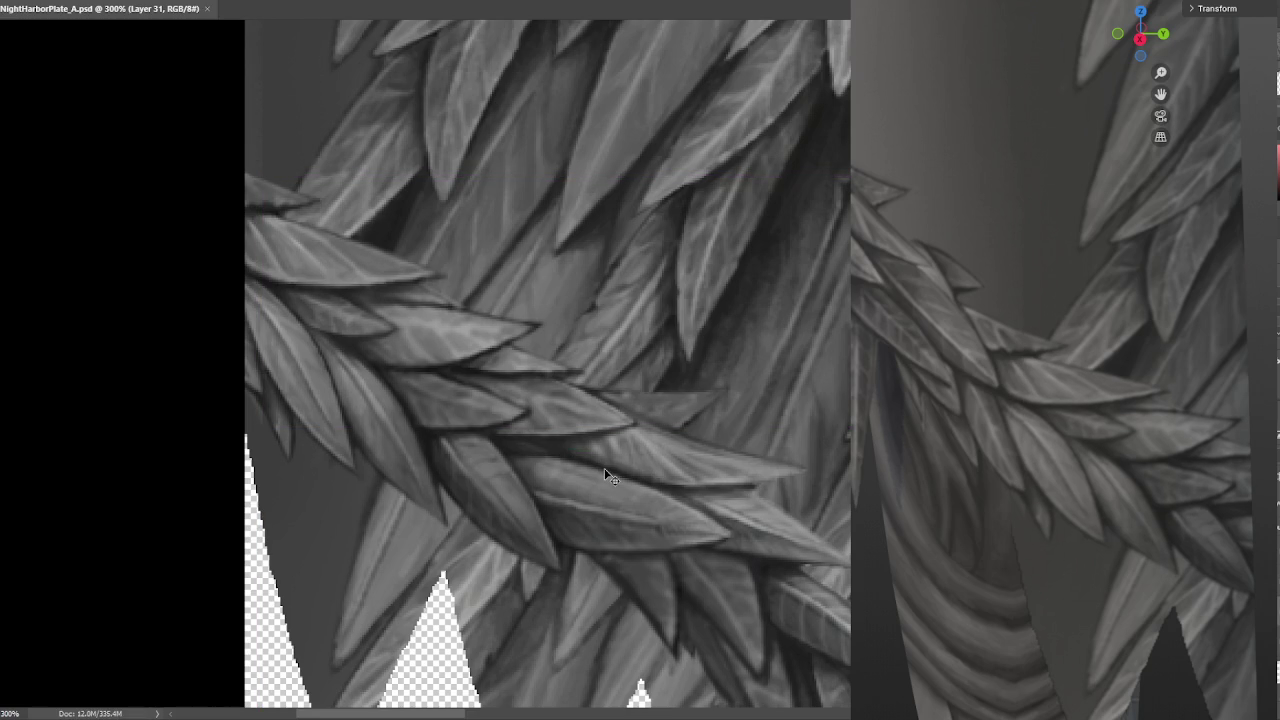
key("ctrl+s")
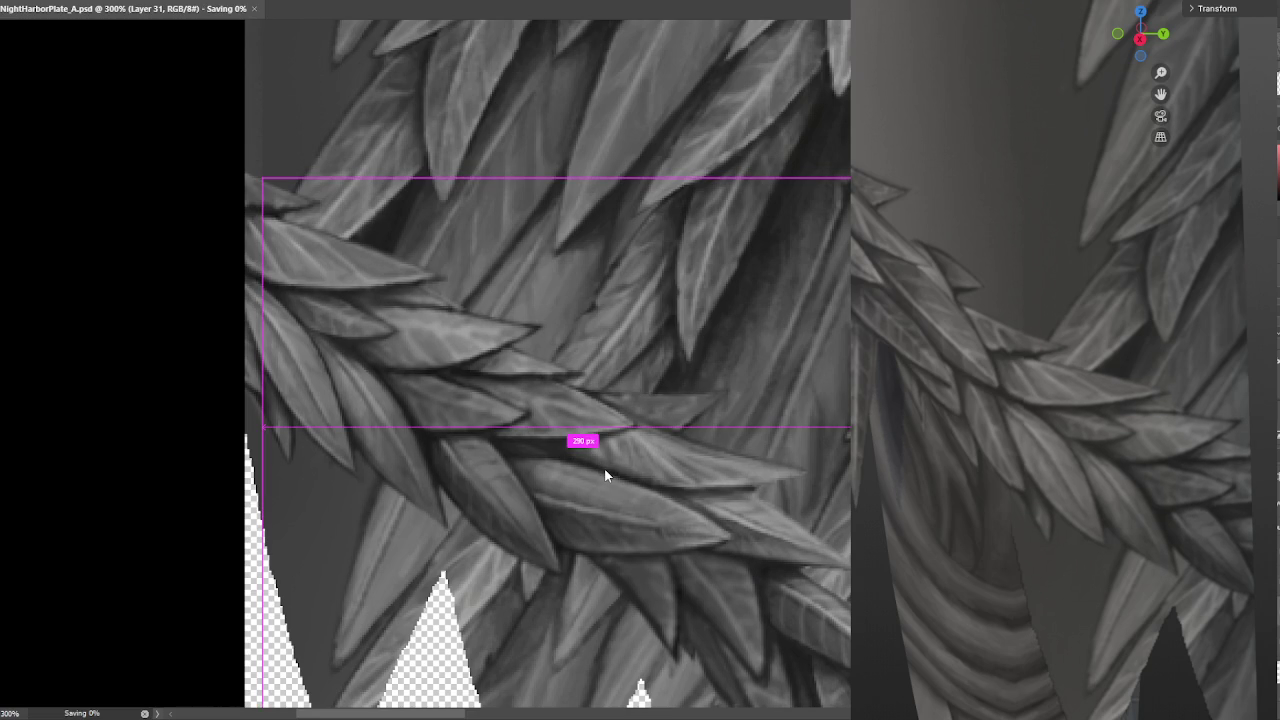
key("ctrl+s")
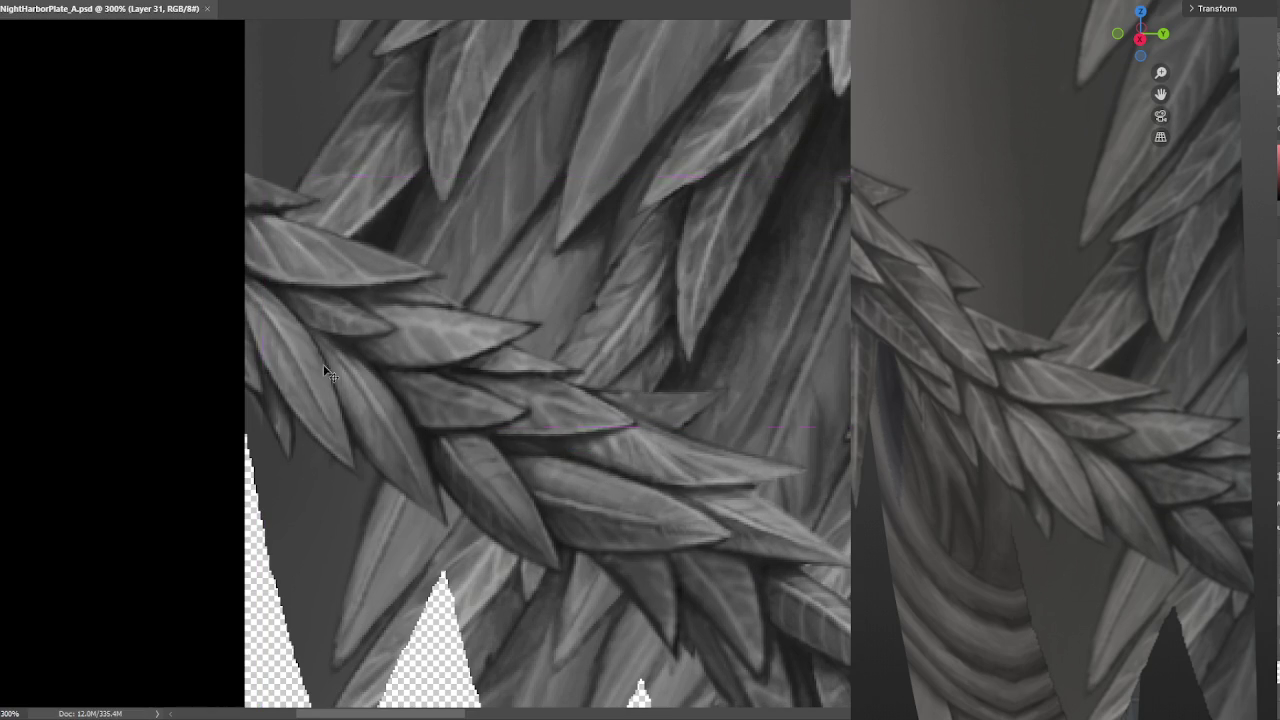
left_click(253, 331)
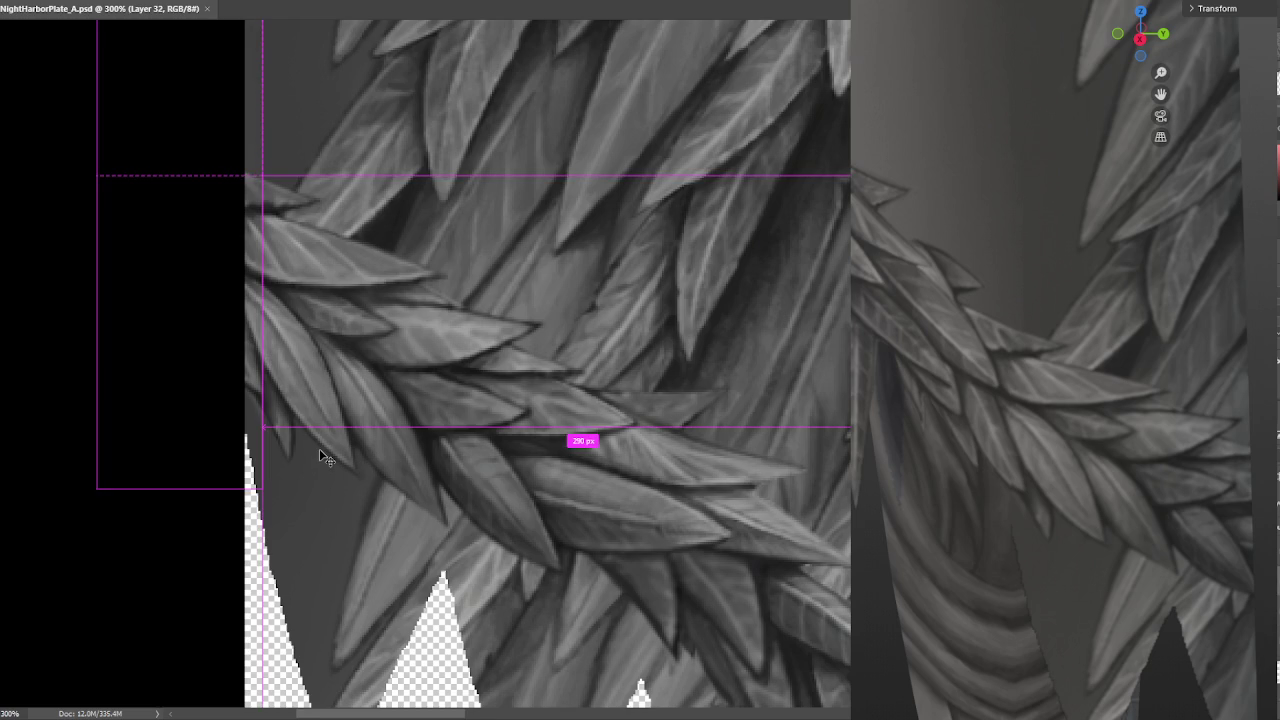
key("ctrl+s")
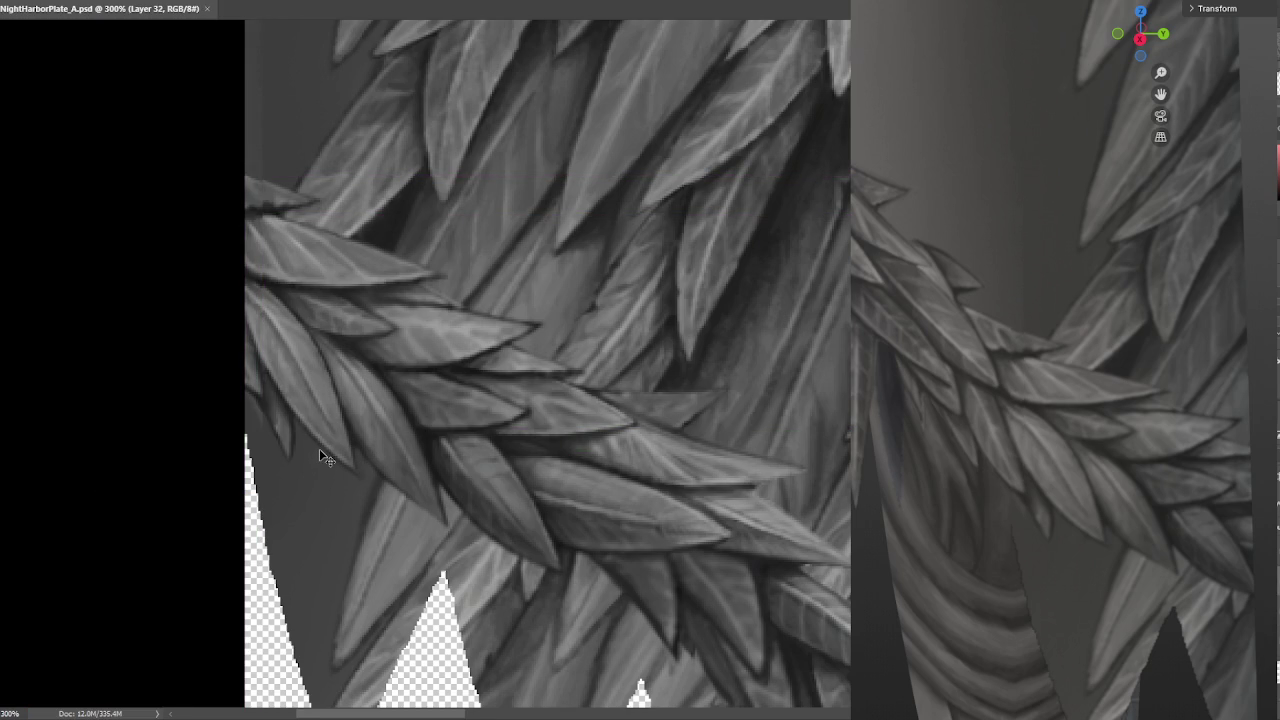
key("ctrl+equal")
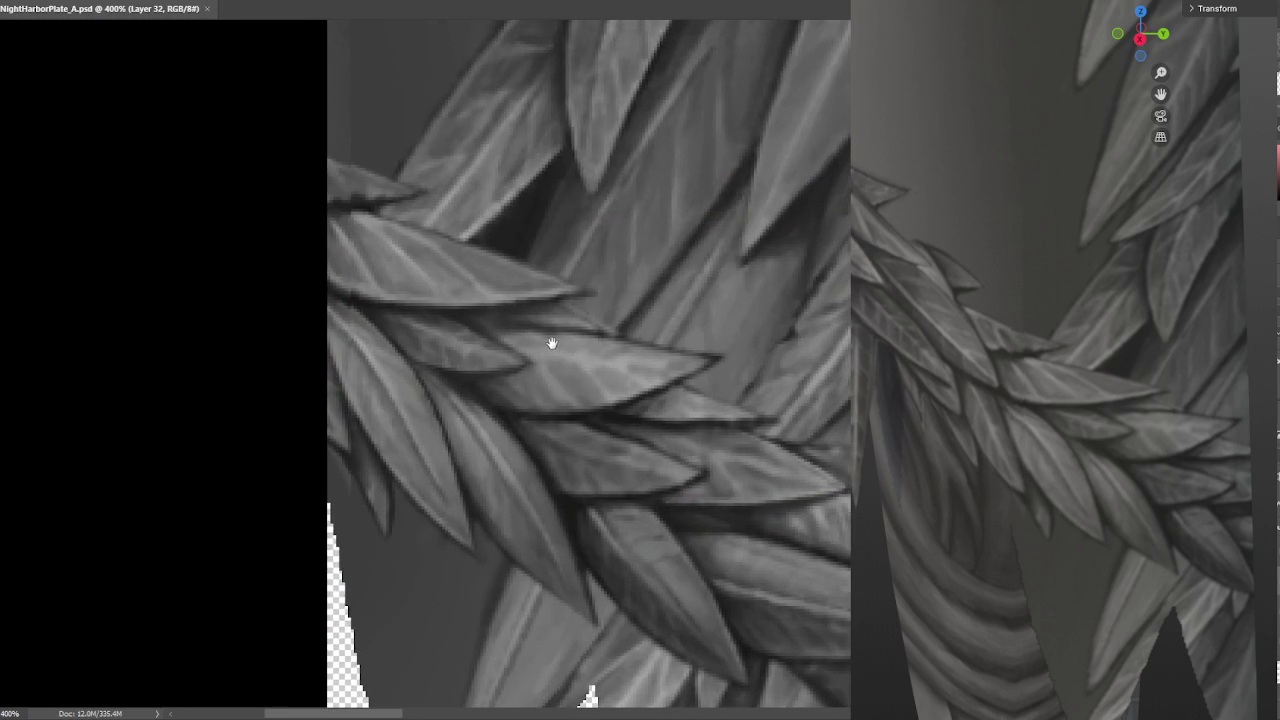
Brush over the feather strip's seam at the texture's left edge and save NightHarborPlate_A.psd
left_click_drag(534, 331, 541, 338)
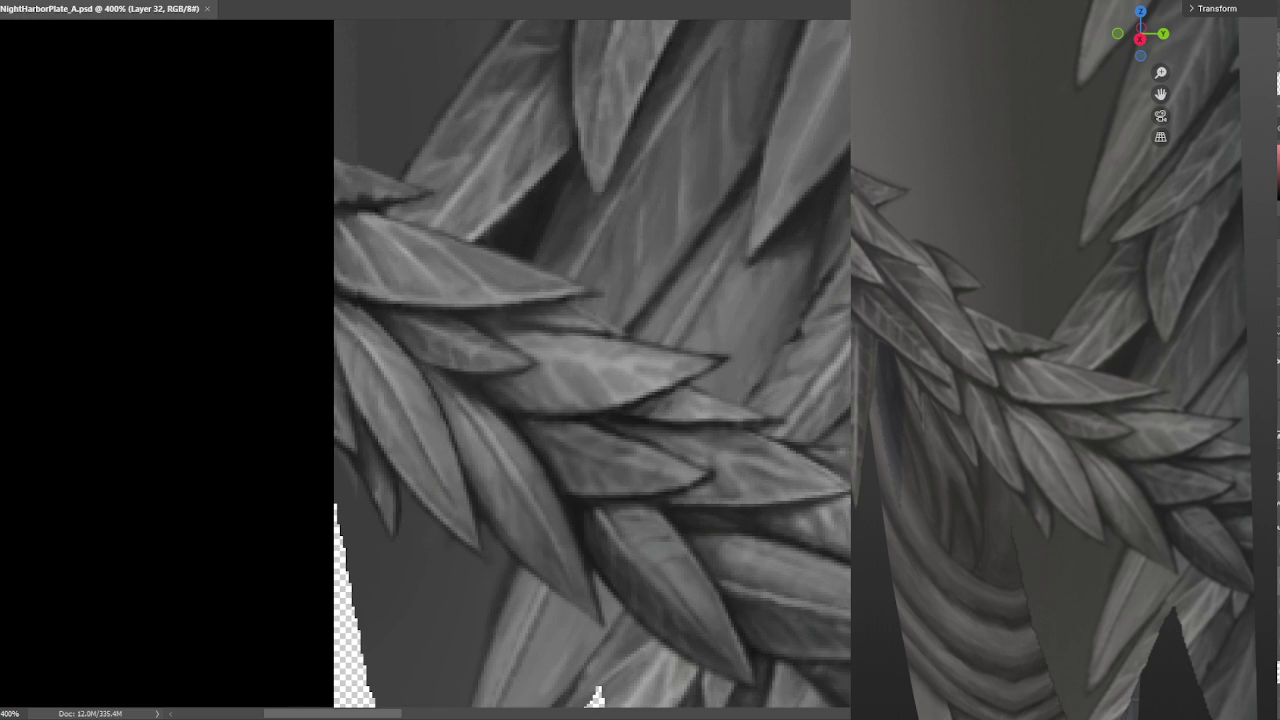
left_click_drag(346, 272, 346, 468)
key("ctrl+s")
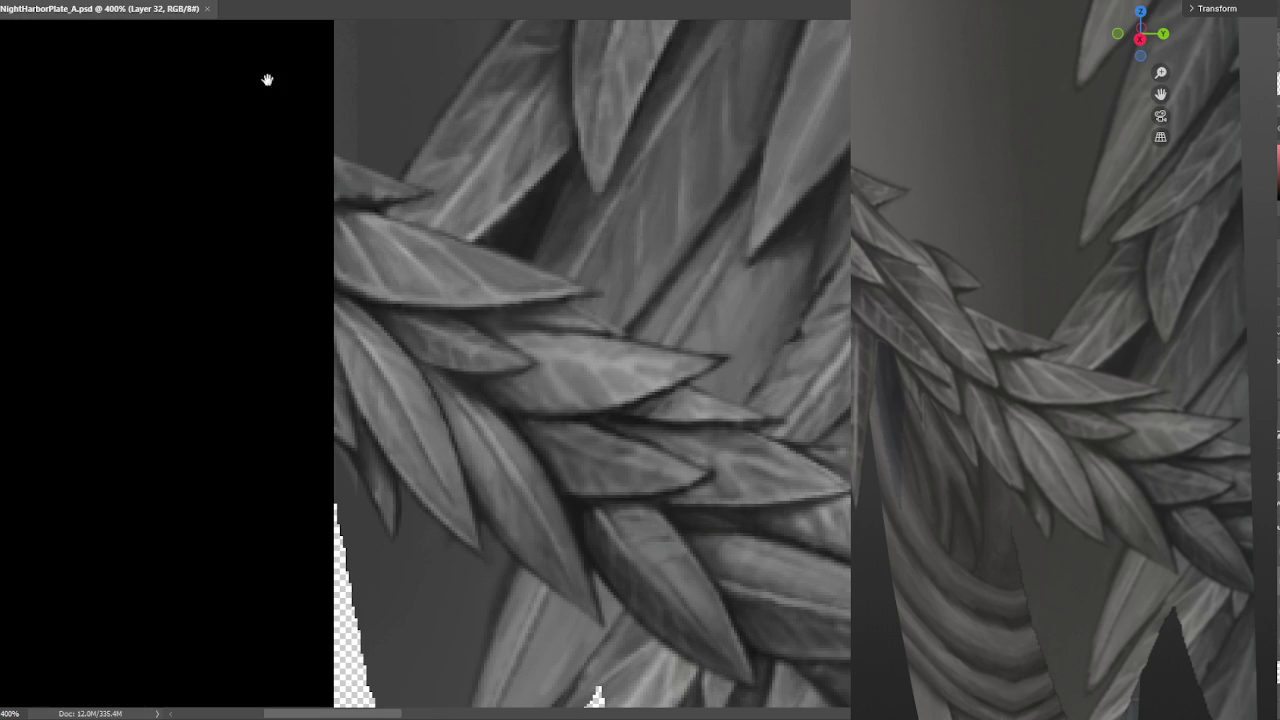
Zoom out and compare the touch-up using undo and redo, then select all and clear the selection
scroll(371, 157, "down", 2, "alt")
scroll(574, 241, "down", 1, "alt")
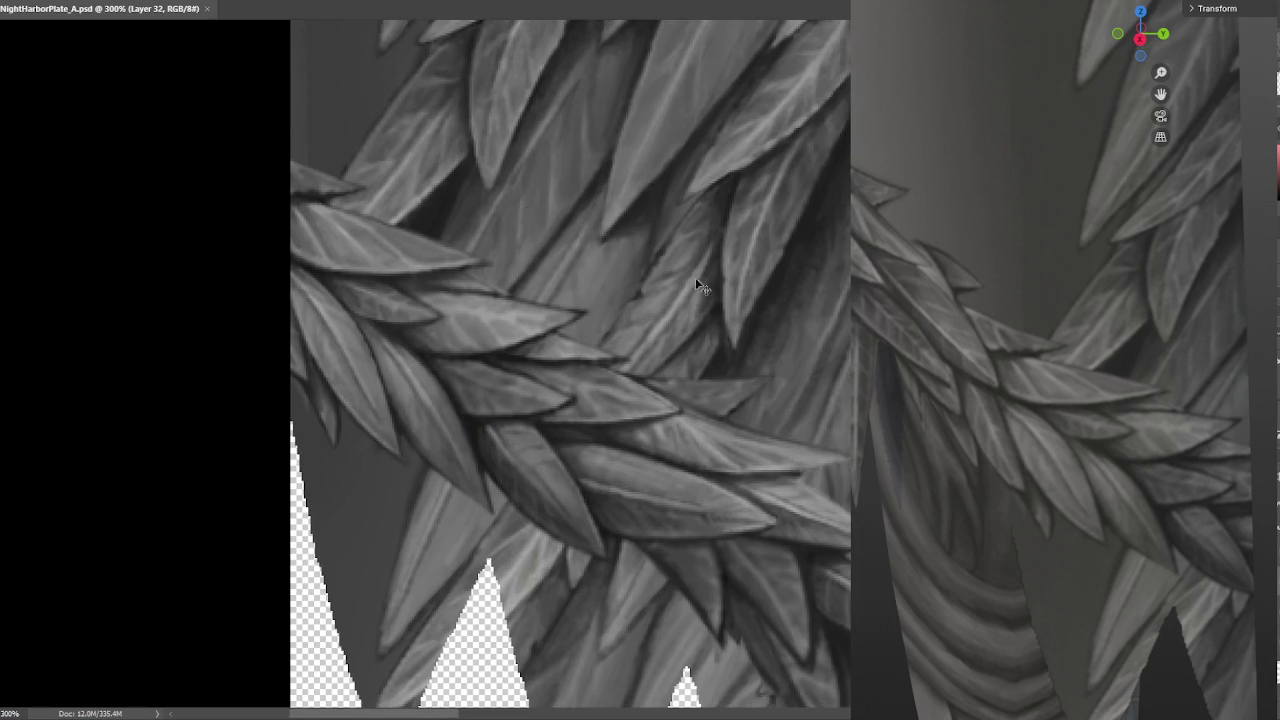
scroll(695, 277, "down", 1, "alt")
key("ctrl+z")
key("ctrl+shift+z")
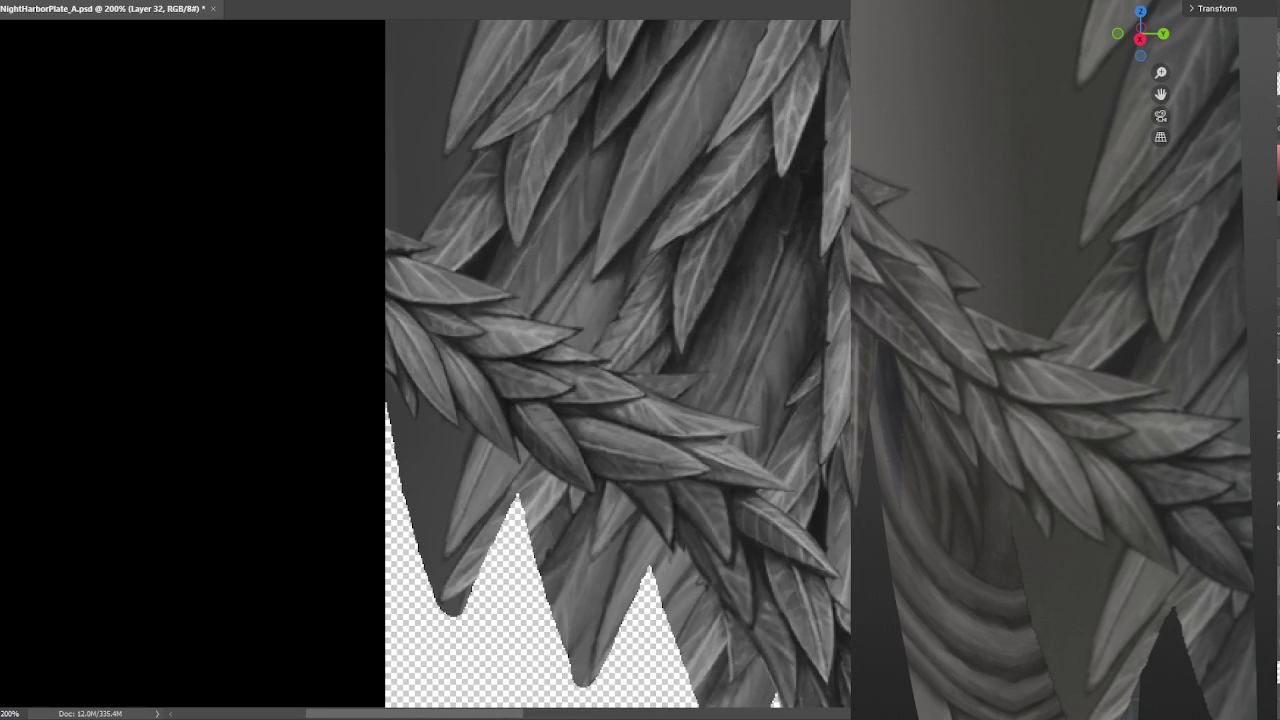
key("alt+bracketleft")
key("ctrl+a")
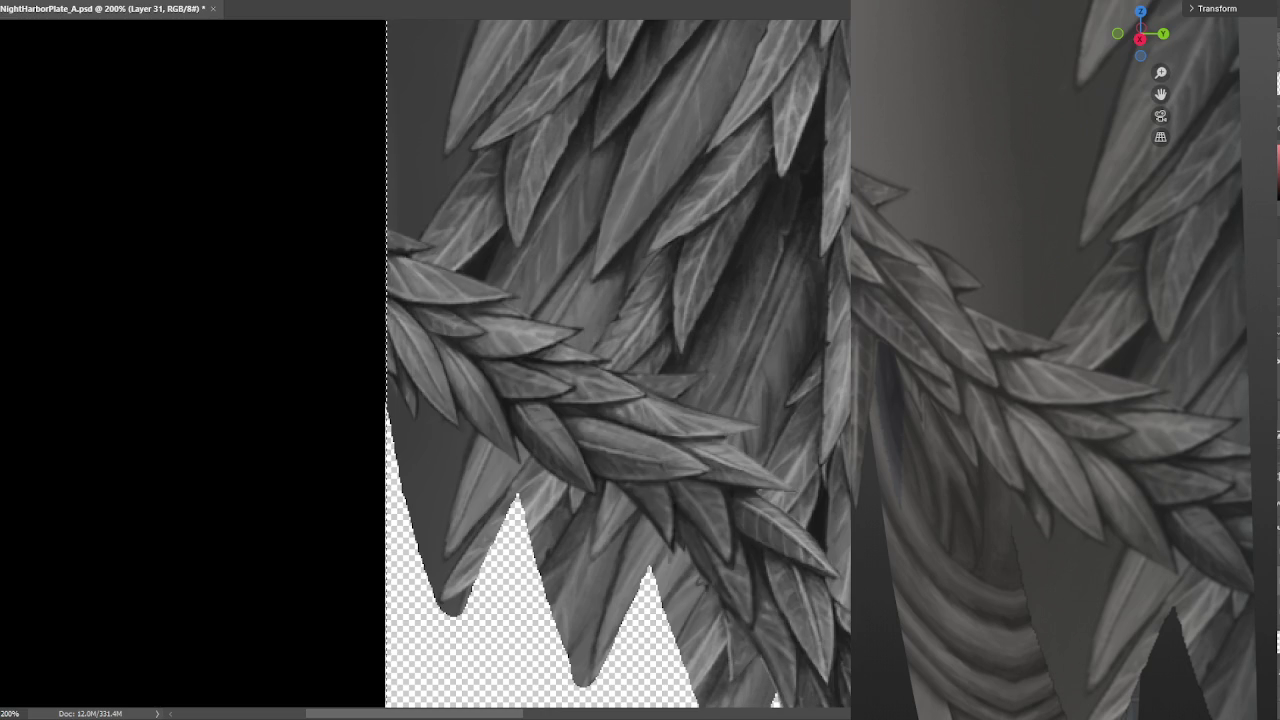
key("ctrl+j")
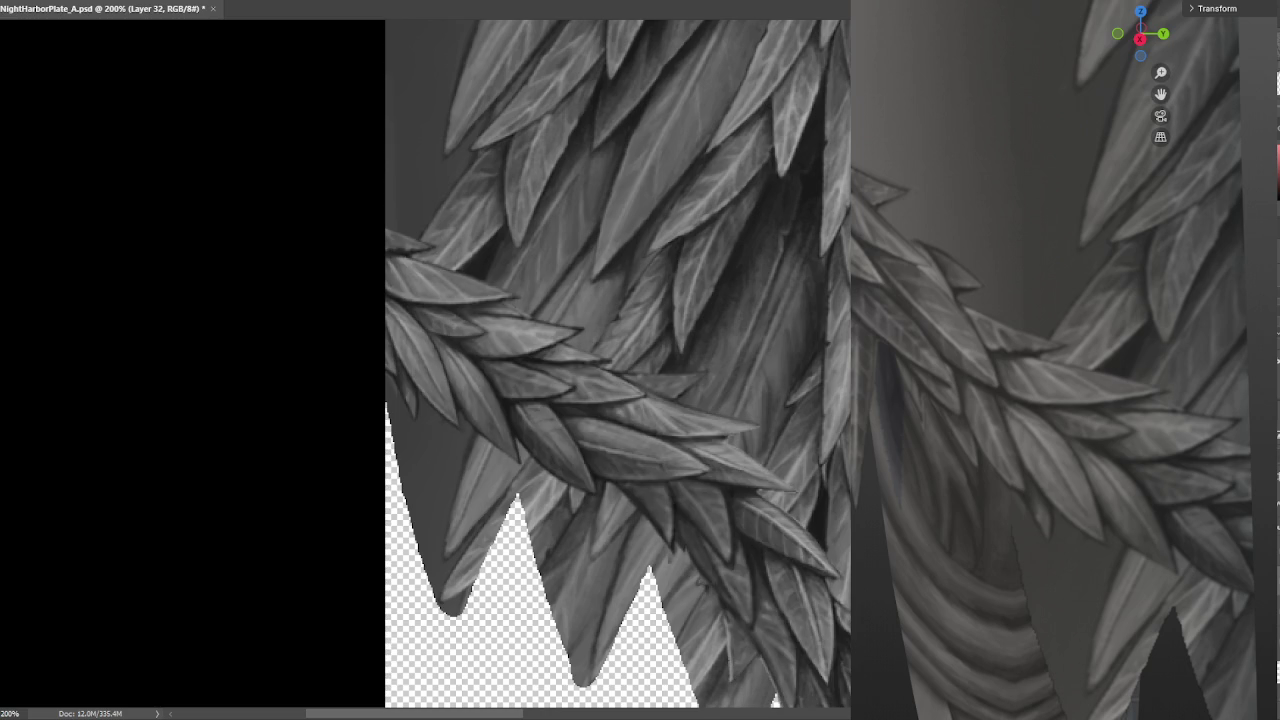
mouse_move(751, 463)
left_mouse_down()
mouse_move(729, 381)
mouse_move(651, 278)
left_mouse_up()
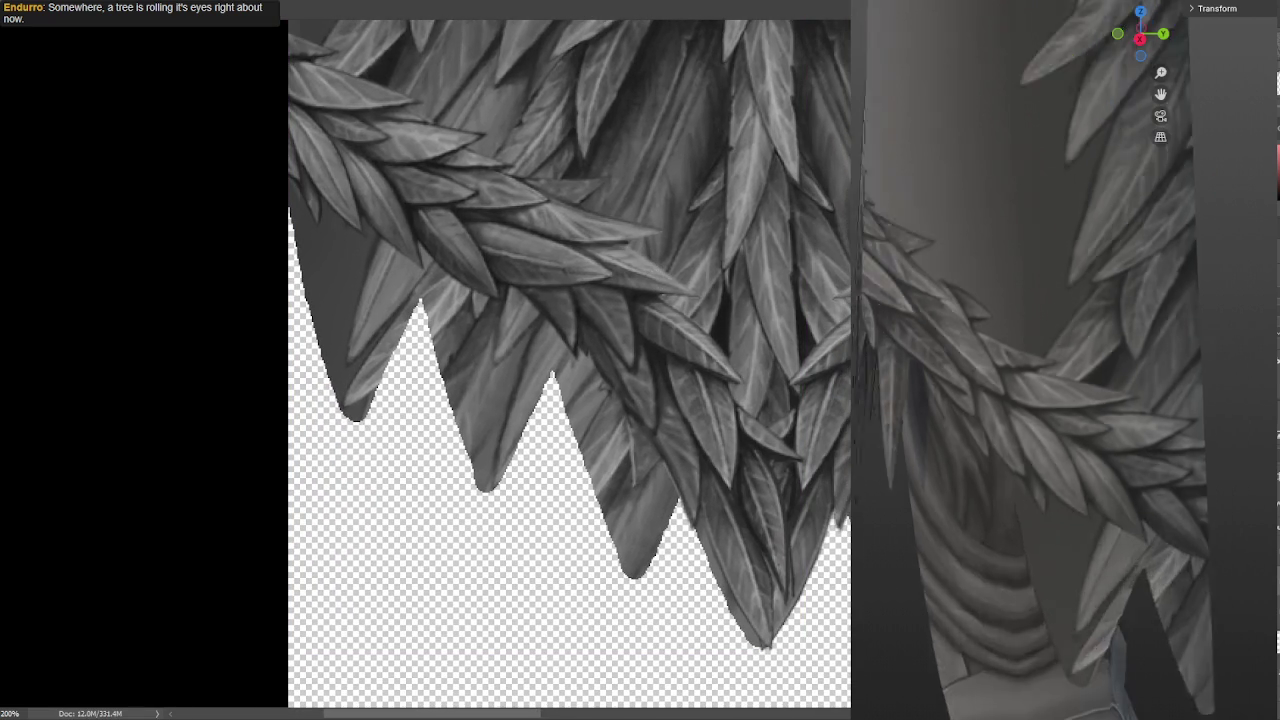
Orbit and zoom the Blender viewport to inspect the whole feathered figure
scroll(1030, 360, "down", 3)
scroll(968, 323, "down", 2)
mouse_move(968, 323)
middle_mouse_down()
mouse_move(1203, 324)
mouse_move(978, 334)
mouse_move(1040, 329)
mouse_move(1081, 385)
mouse_move(917, 390)
mouse_move(1230, 388)
middle_mouse_up()
scroll(1065, 337, "down", 4)
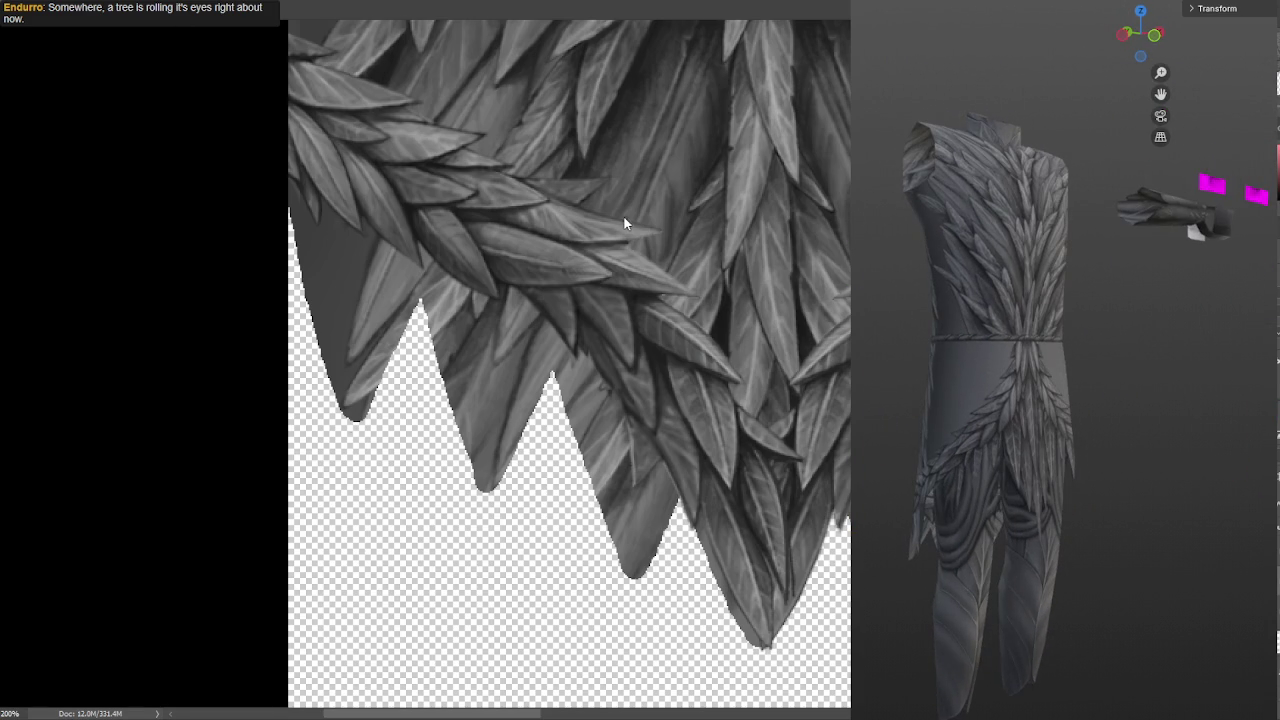
left_click(623, 216)
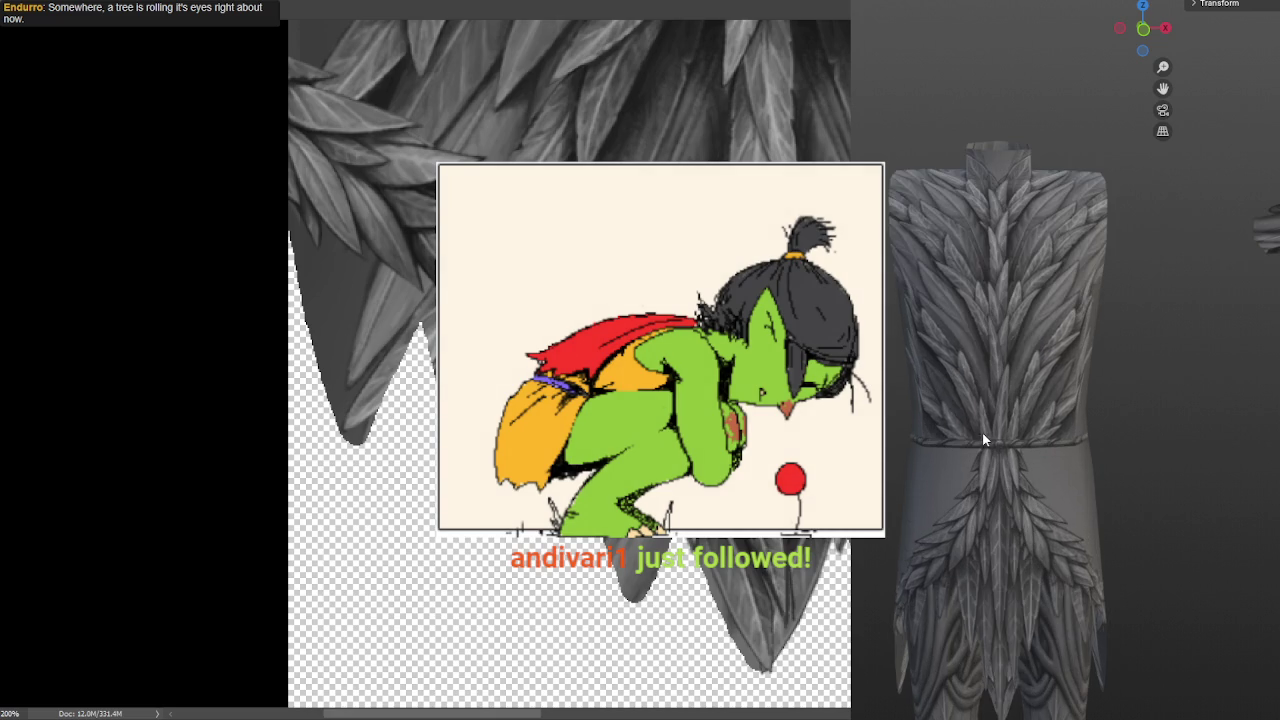
middle_click_drag(985, 440, 1160, 455)
scroll(1160, 463, "up", 5)
mouse_move(991, 351)
middle_mouse_down()
mouse_move(907, 420)
mouse_move(1007, 446)
mouse_move(1077, 413)
middle_mouse_up()
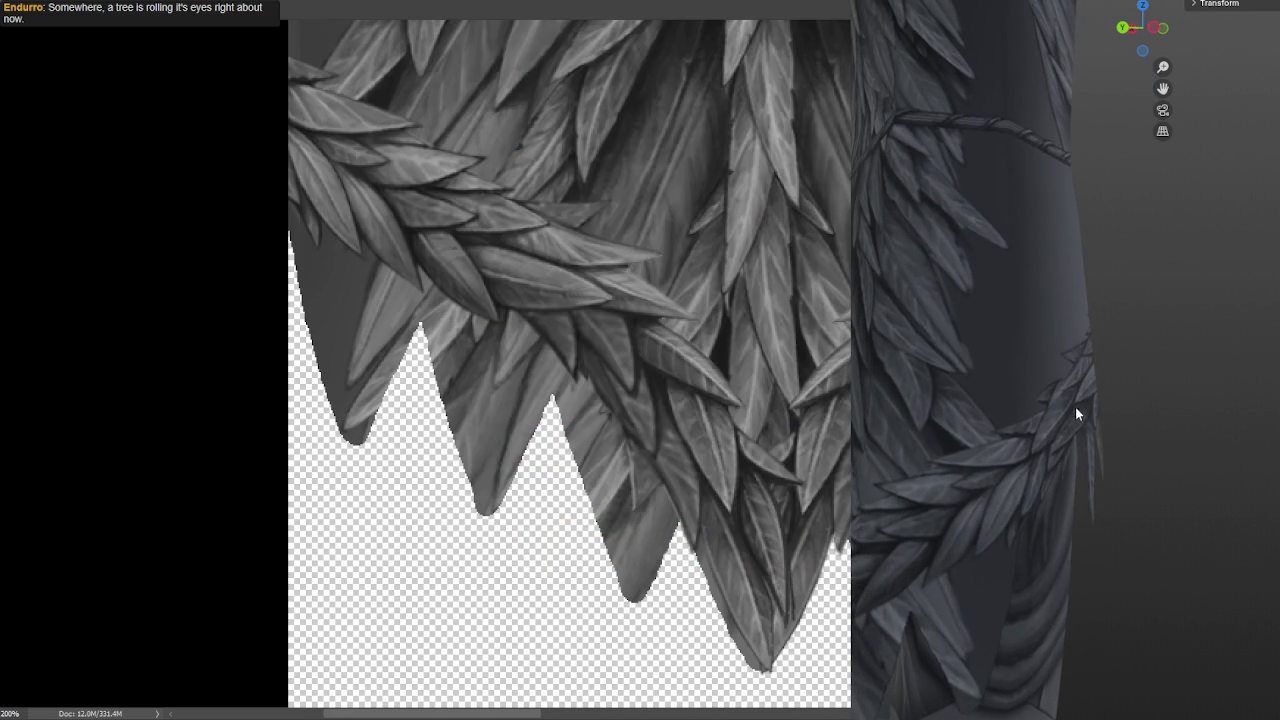
mouse_move(917, 537)
middle_mouse_down()
mouse_move(997, 511)
mouse_move(937, 586)
mouse_move(929, 651)
mouse_move(937, 563)
mouse_move(940, 670)
mouse_move(1032, 664)
middle_mouse_up()
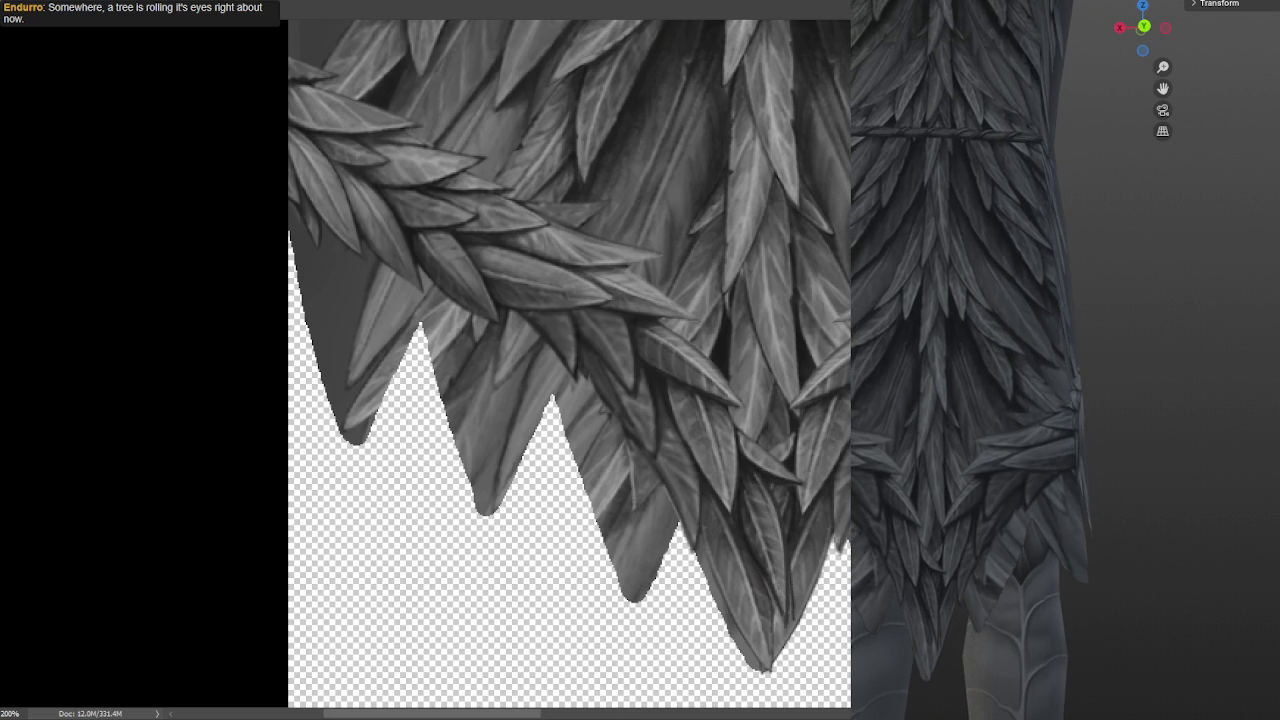
Resize the feather piece's width near the pointed tips, commit it, and check the robe from the side
key("ctrl+t")
left_click_drag(803, 286, 791, 287)
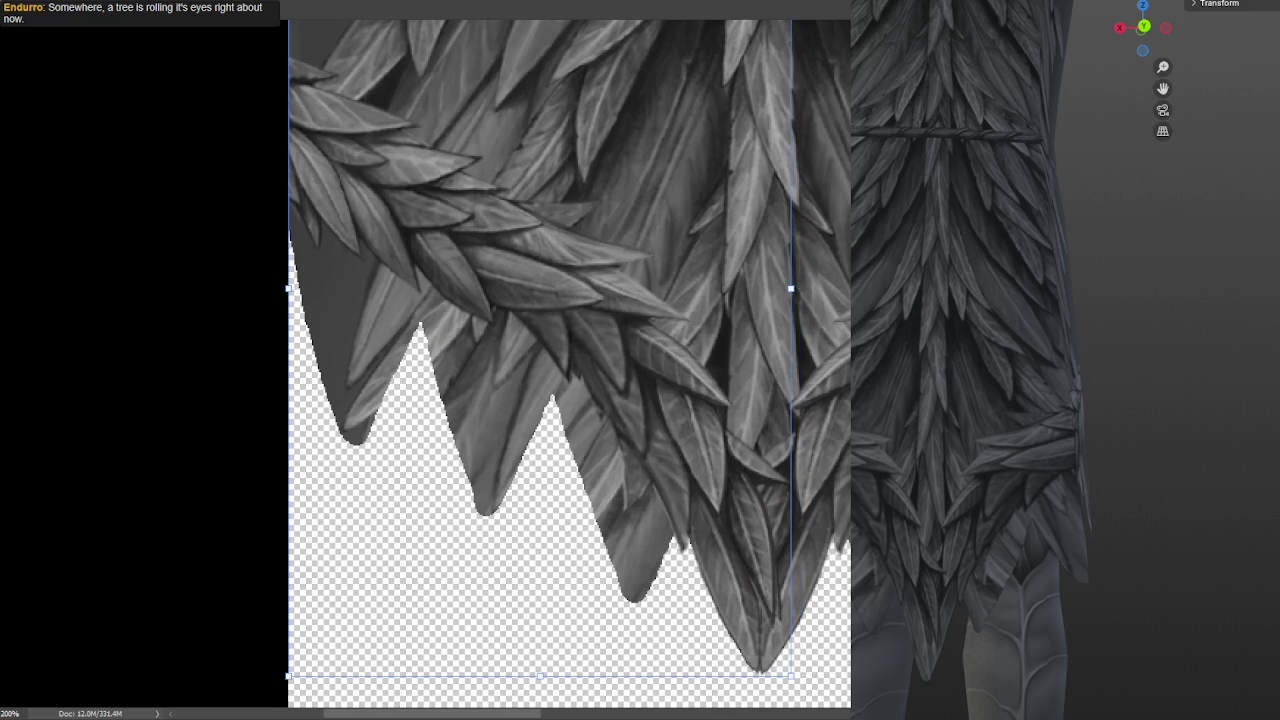
key("Return")
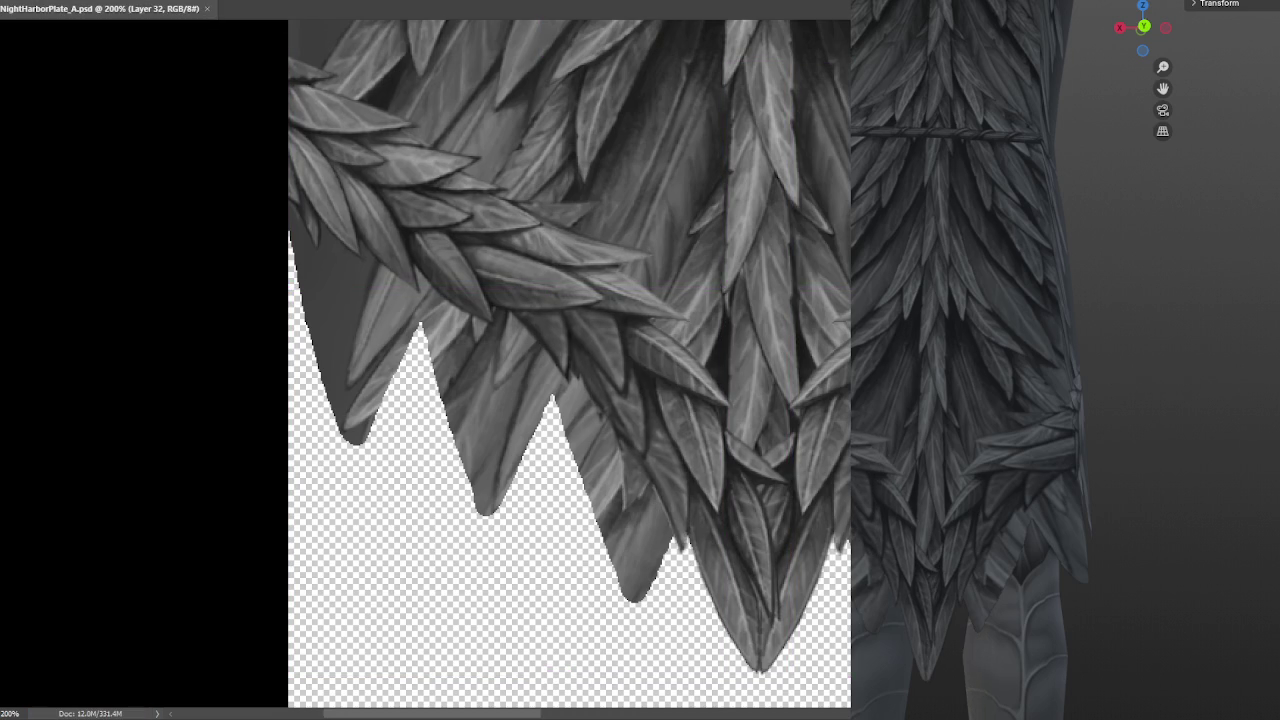
mouse_move(920, 376)
middle_mouse_down()
mouse_move(930, 391)
mouse_move(918, 386)
mouse_move(963, 391)
mouse_move(979, 373)
middle_mouse_up()
scroll(973, 464, "down", 4)
scroll(986, 435, "up", 2)
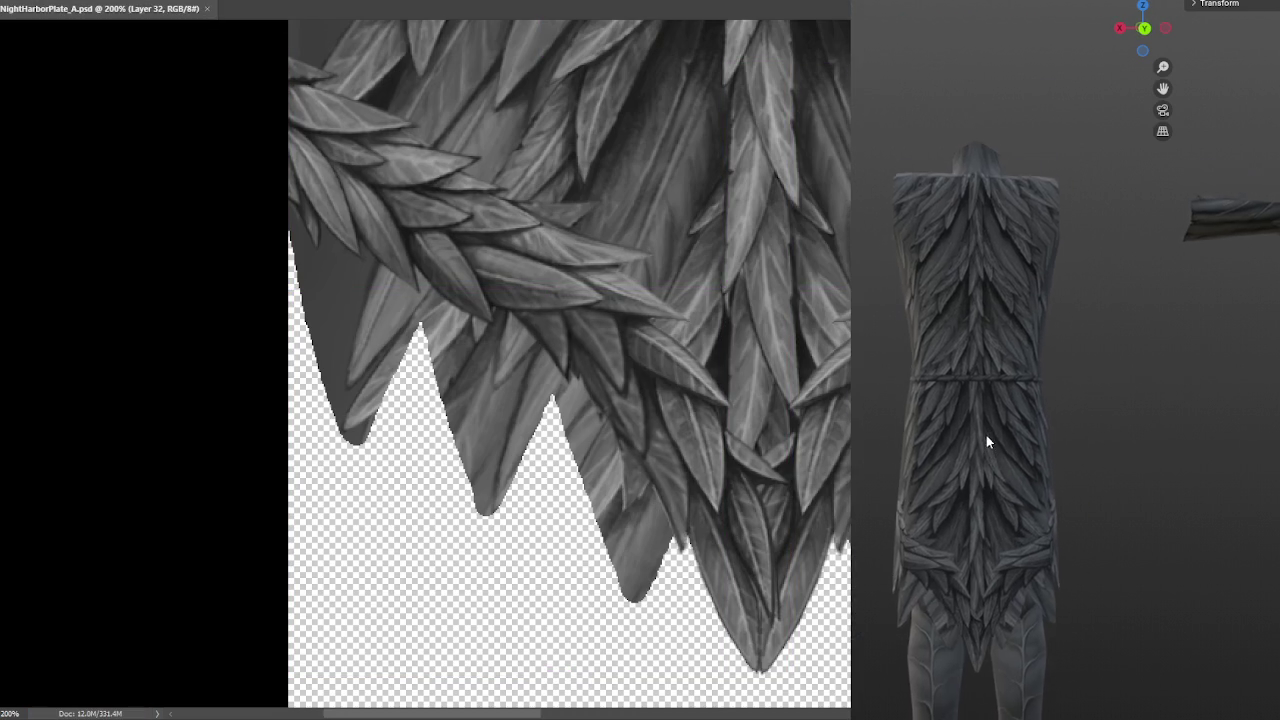
scroll(983, 438, "up", 3)
middle_click_drag(974, 445, 1206, 449)
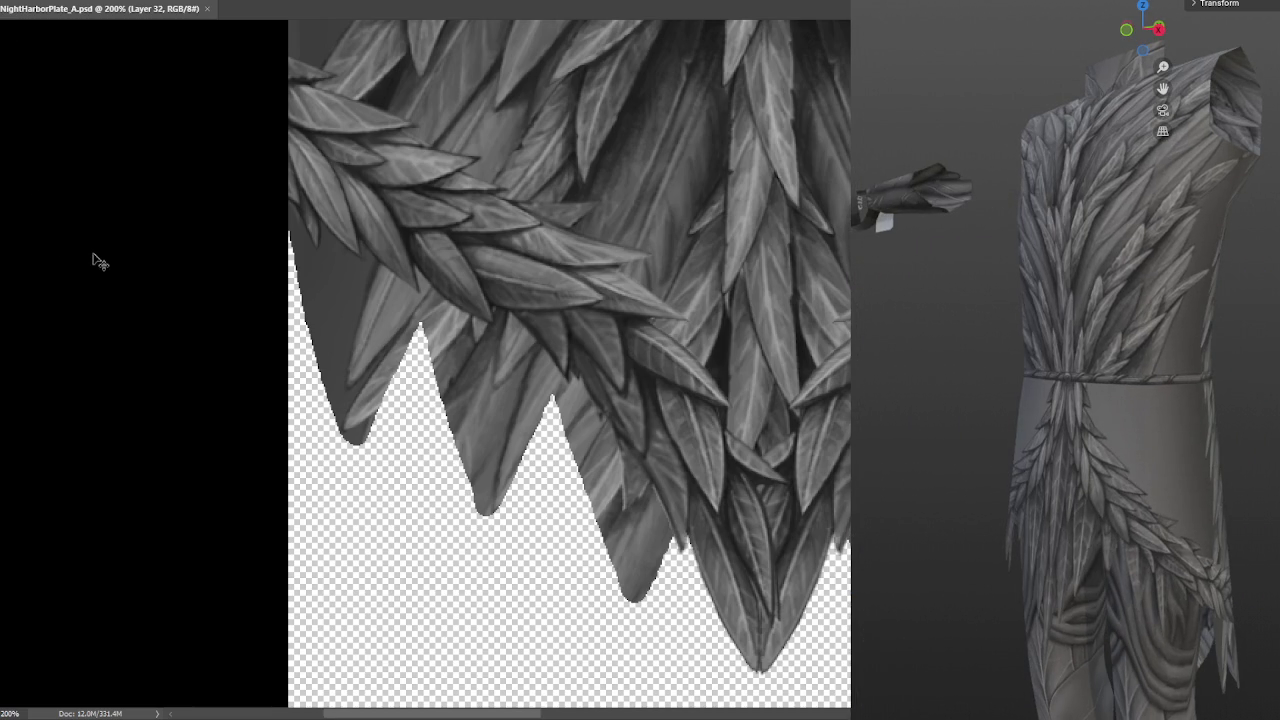
scroll(100, 262, "down", 3, "alt")
Test a duplicate of the Layer 21 feather column moved down 580 px, discard it, and save
scroll(214, 449, "down", 2, "alt")
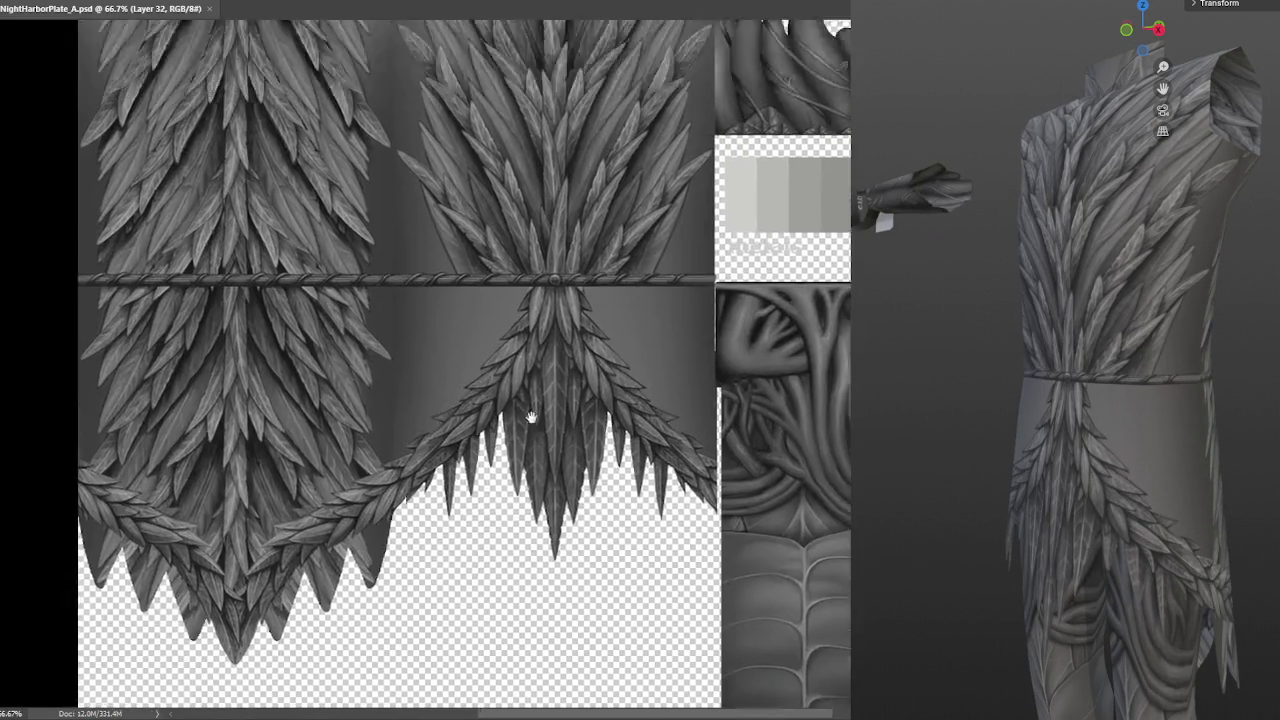
left_click_drag(531, 416, 569, 557)
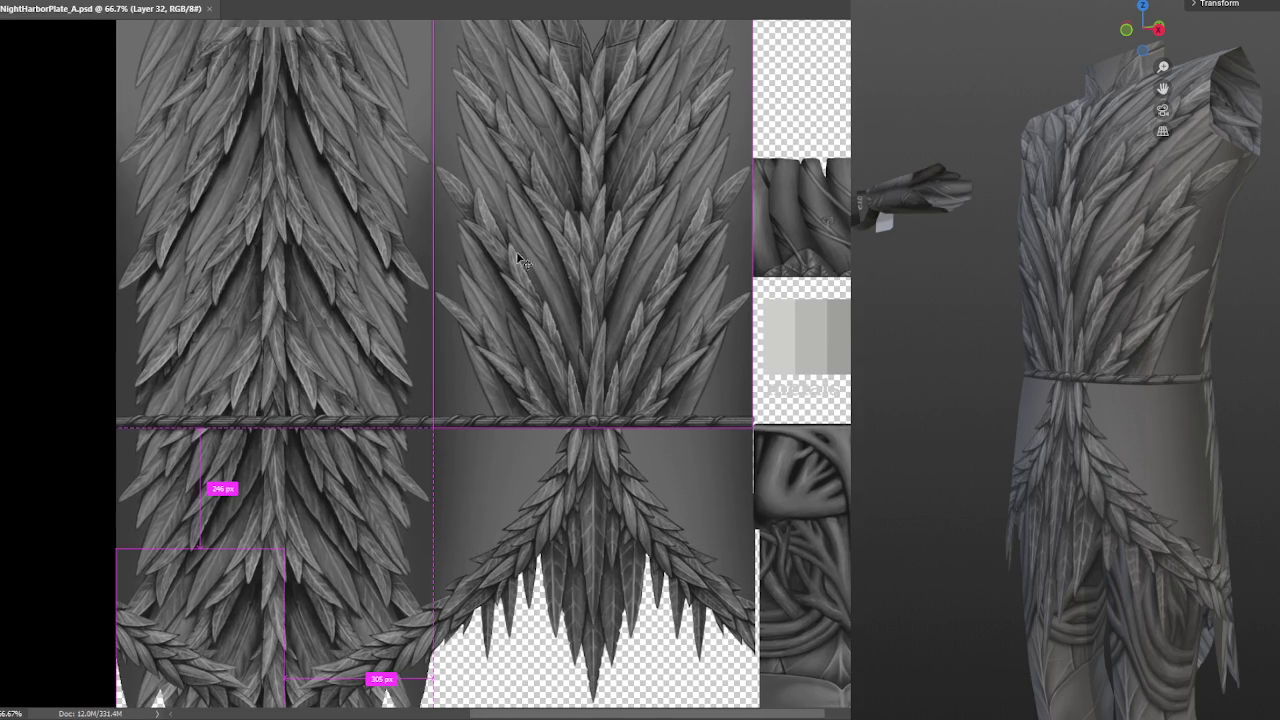
left_click_drag(516, 251, 453, 216)
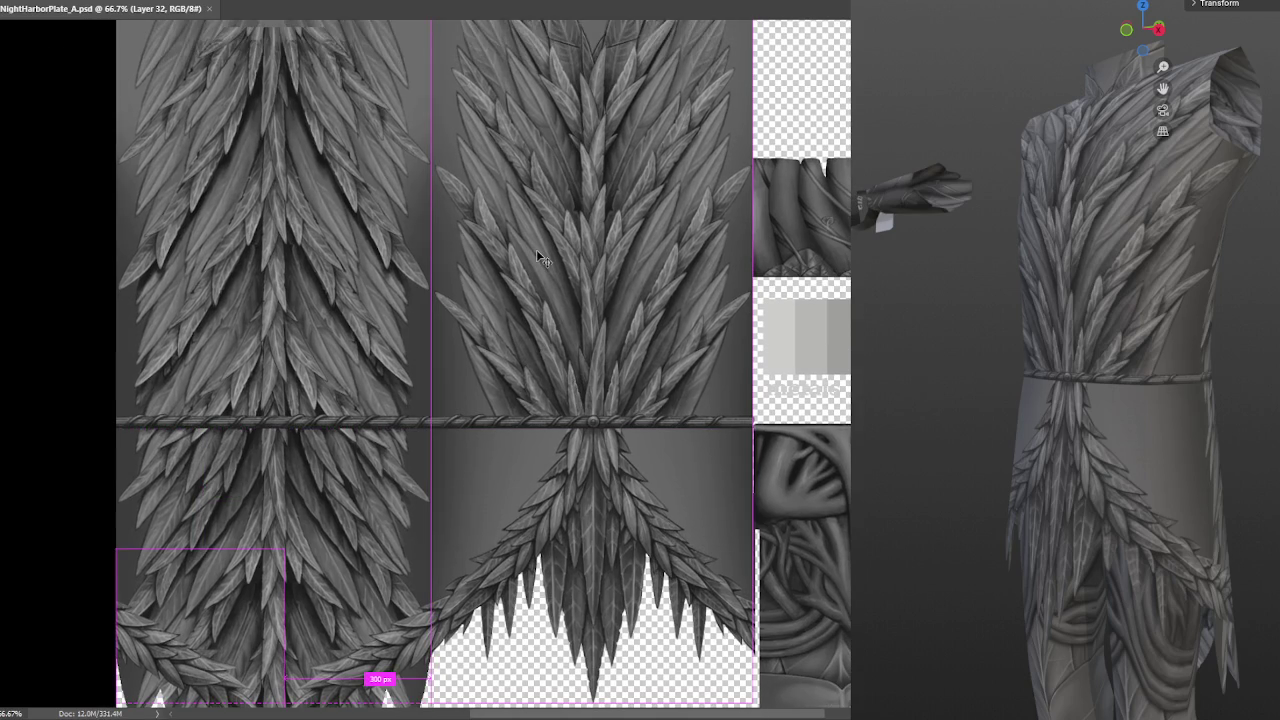
left_click_drag(536, 249, 542, 257)
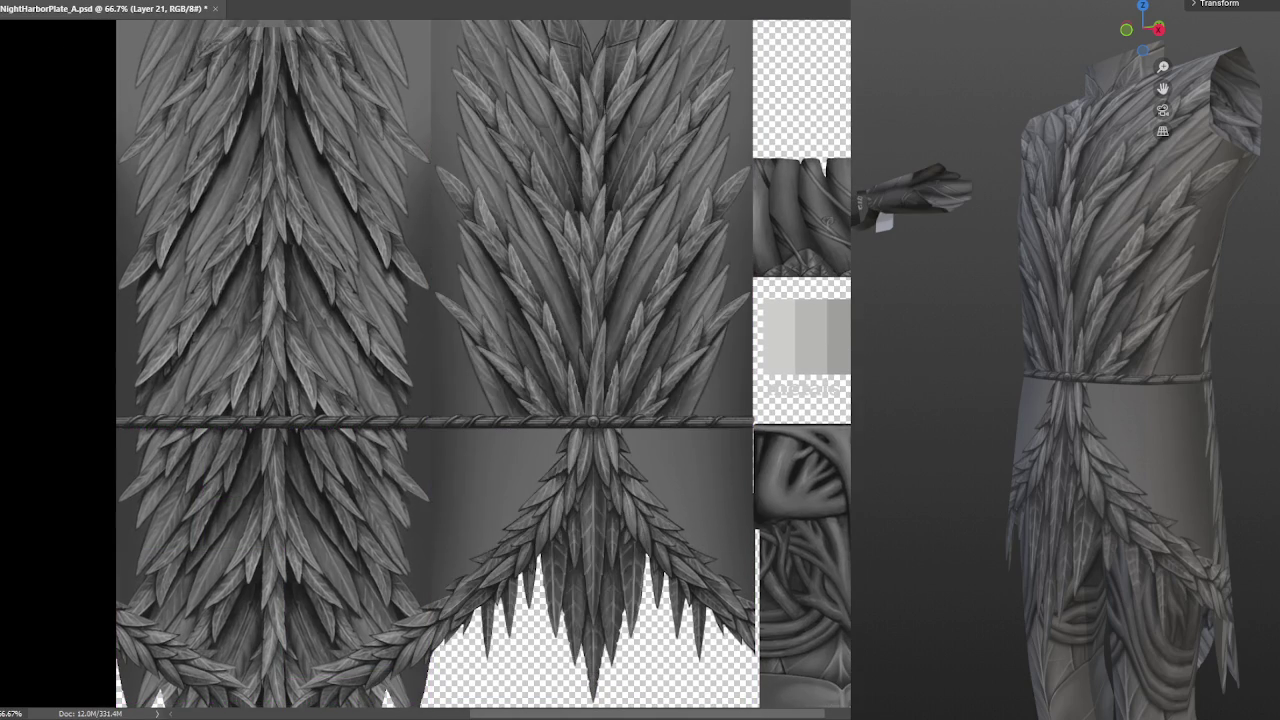
key("ctrl+j")
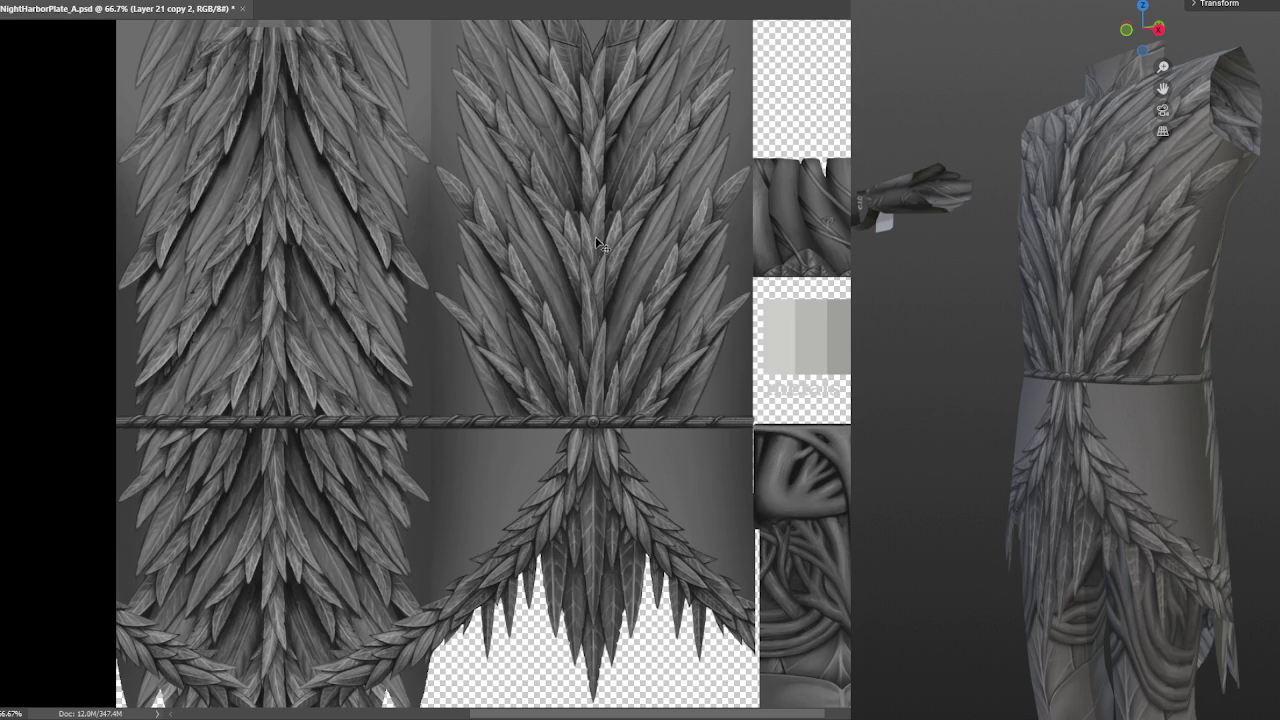
mouse_move(564, 222)
left_mouse_down()
mouse_move(548, 636)
mouse_move(556, 455)
mouse_move(578, 465)
left_mouse_up()
key("ctrl+e")
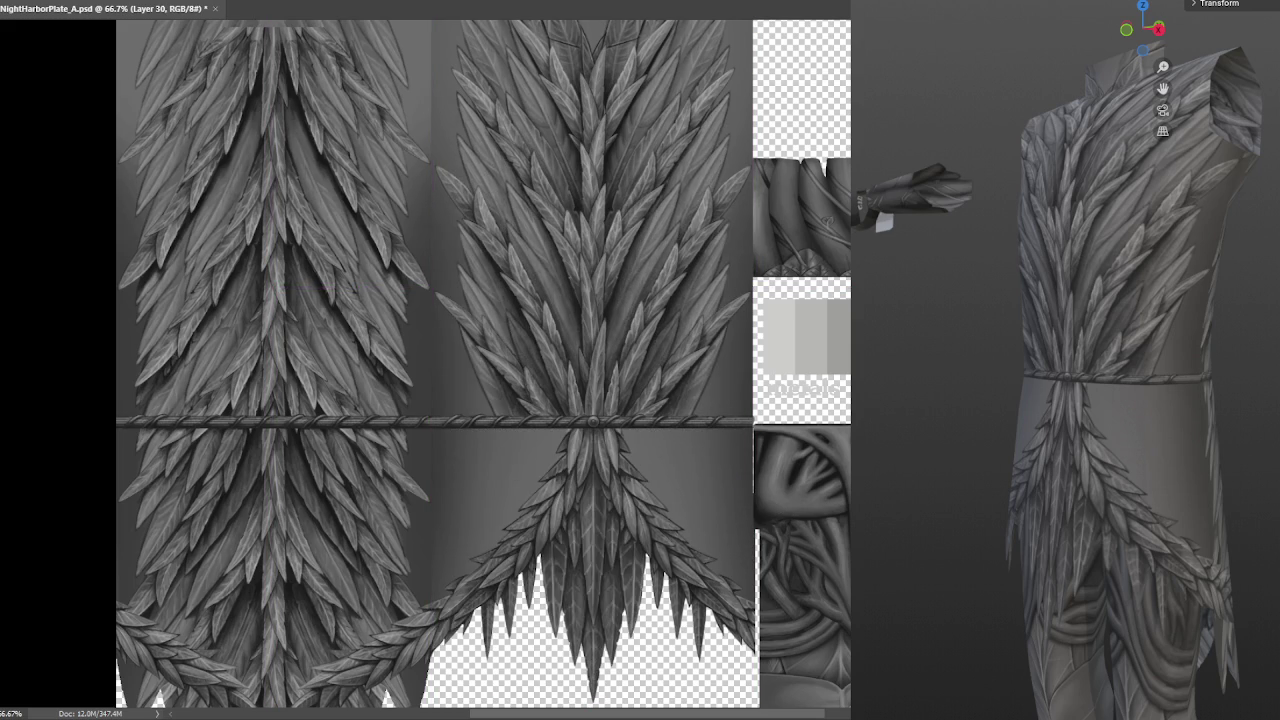
key("ctrl+s")
Rotate and zoom the 3D preview to check the feathered skirt on the armor
mouse_move(1019, 348)
middle_mouse_down()
mouse_move(1112, 366)
mouse_move(1072, 365)
mouse_move(1086, 373)
mouse_move(1136, 372)
middle_mouse_up()
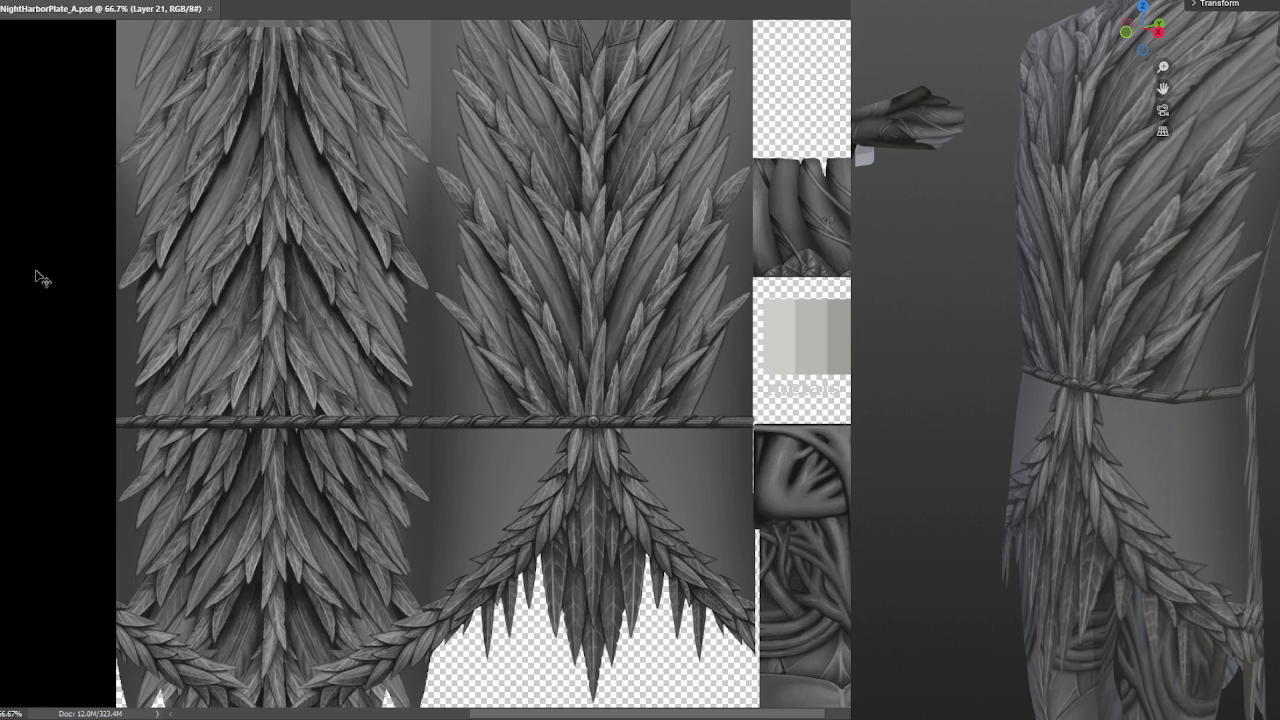
scroll(45, 279, "up", 1)
scroll(55, 282, "up", 3)
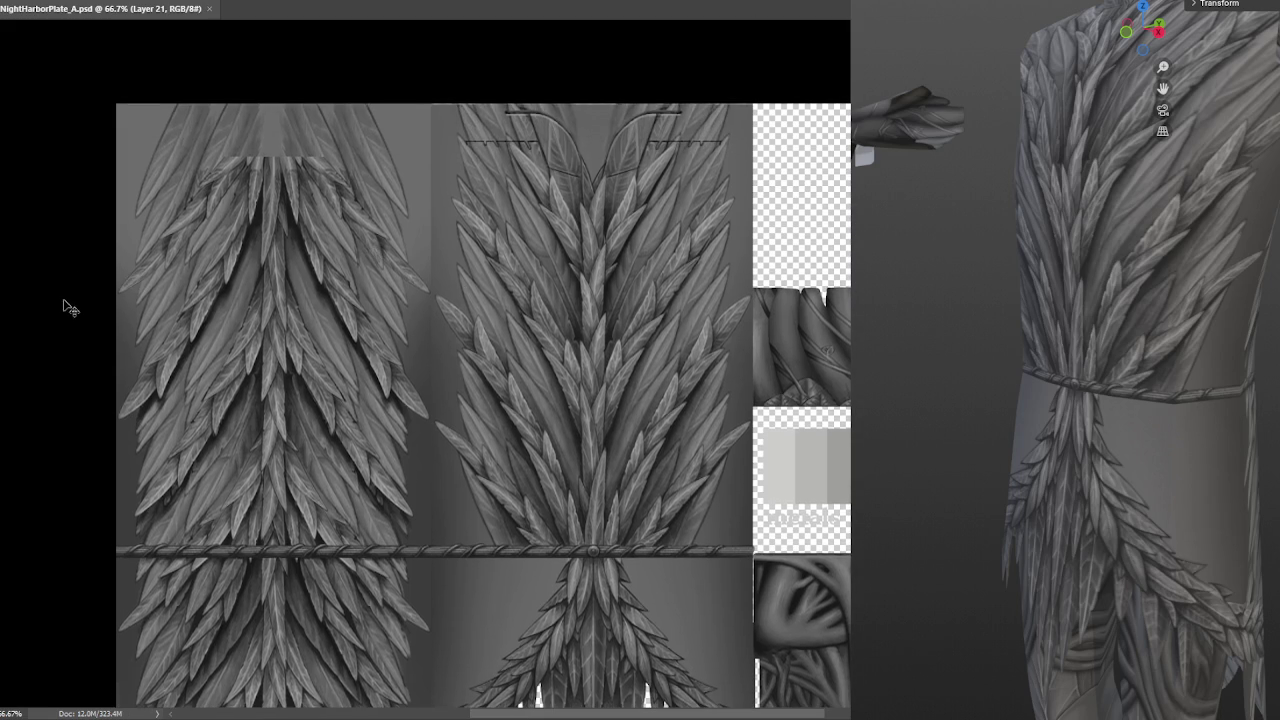
scroll(440, 290, "down", 2)
scroll(440, 300, "down", 1)
scroll(440, 314, "down", 3)
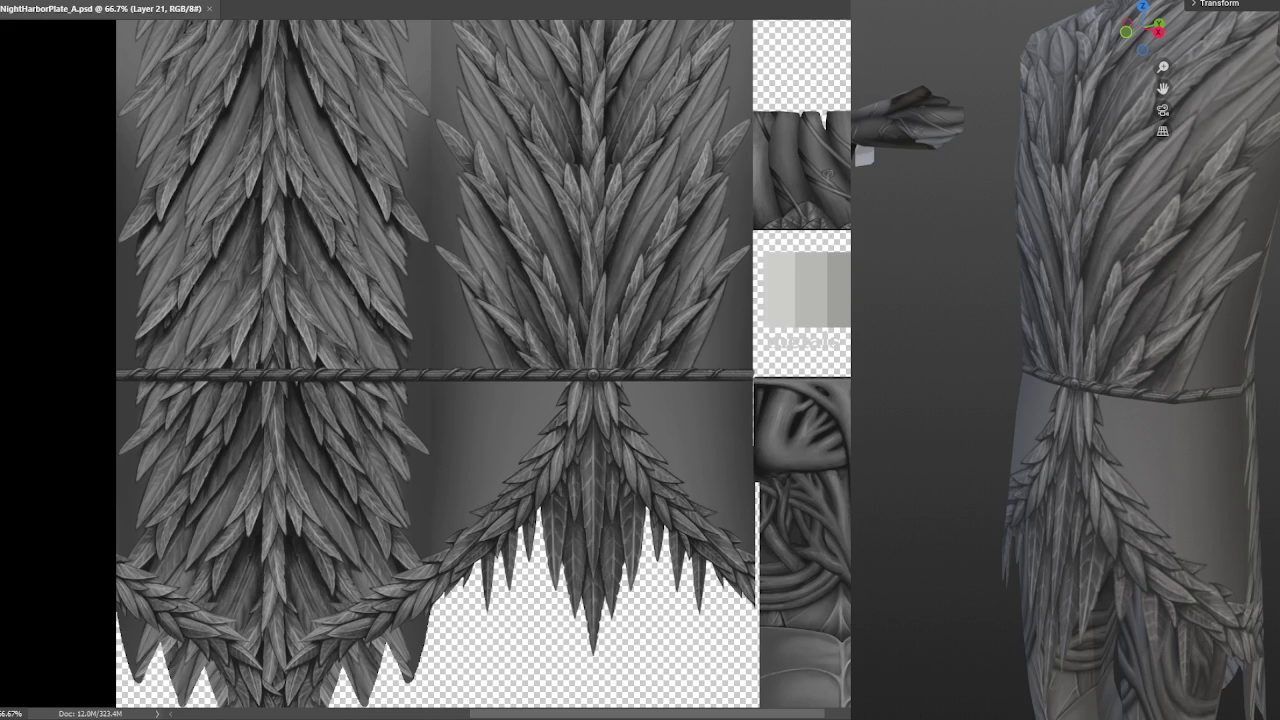
middle_click_drag(1172, 371, 1210, 381)
mouse_move(1150, 443)
middle_mouse_down()
mouse_move(1129, 390)
mouse_move(1089, 434)
mouse_move(1109, 426)
mouse_move(1082, 348)
middle_mouse_up()
middle_click_drag(1035, 427, 1025, 380)
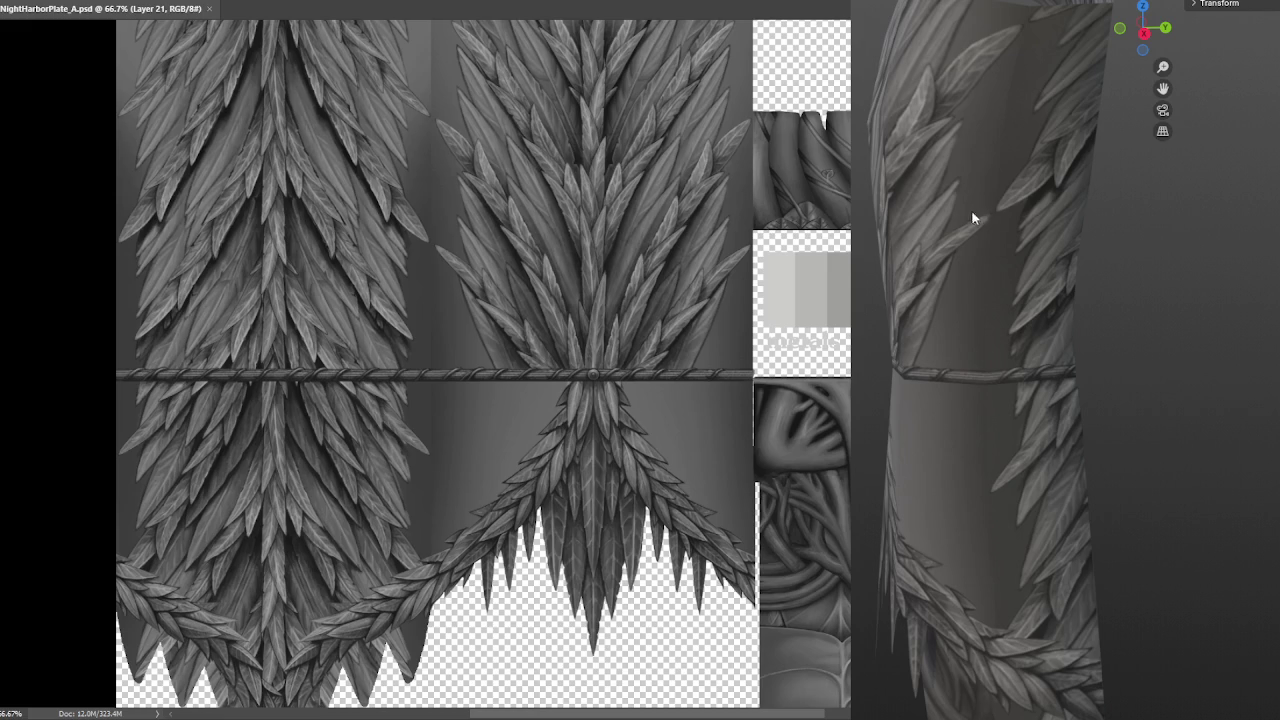
mouse_move(979, 264)
middle_mouse_down()
mouse_move(1014, 371)
mouse_move(1007, 340)
mouse_move(920, 340)
mouse_move(1014, 350)
mouse_move(1009, 280)
mouse_move(926, 281)
middle_mouse_up()
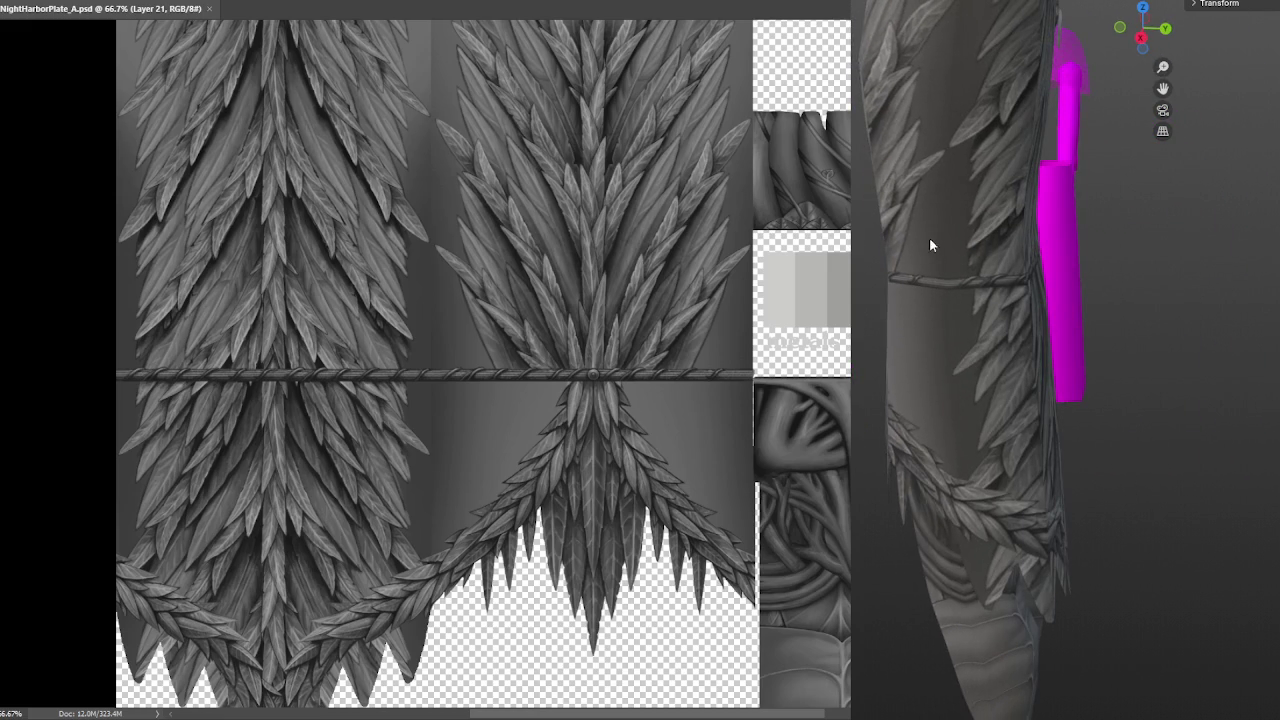
mouse_move(929, 337)
middle_mouse_down()
mouse_move(1000, 294)
mouse_move(1033, 291)
mouse_move(958, 290)
mouse_move(990, 300)
mouse_move(968, 226)
mouse_move(994, 232)
middle_mouse_up()
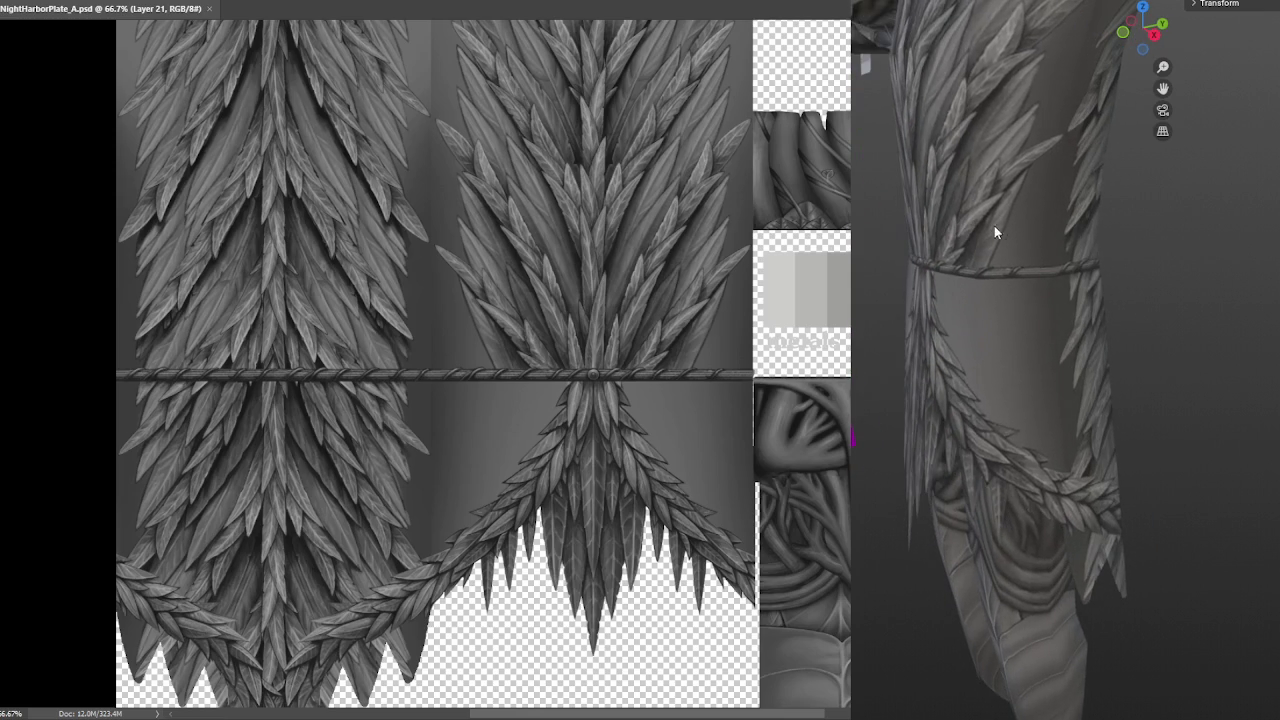
mouse_move(965, 339)
middle_mouse_down()
mouse_move(988, 308)
mouse_move(1045, 282)
middle_mouse_up()
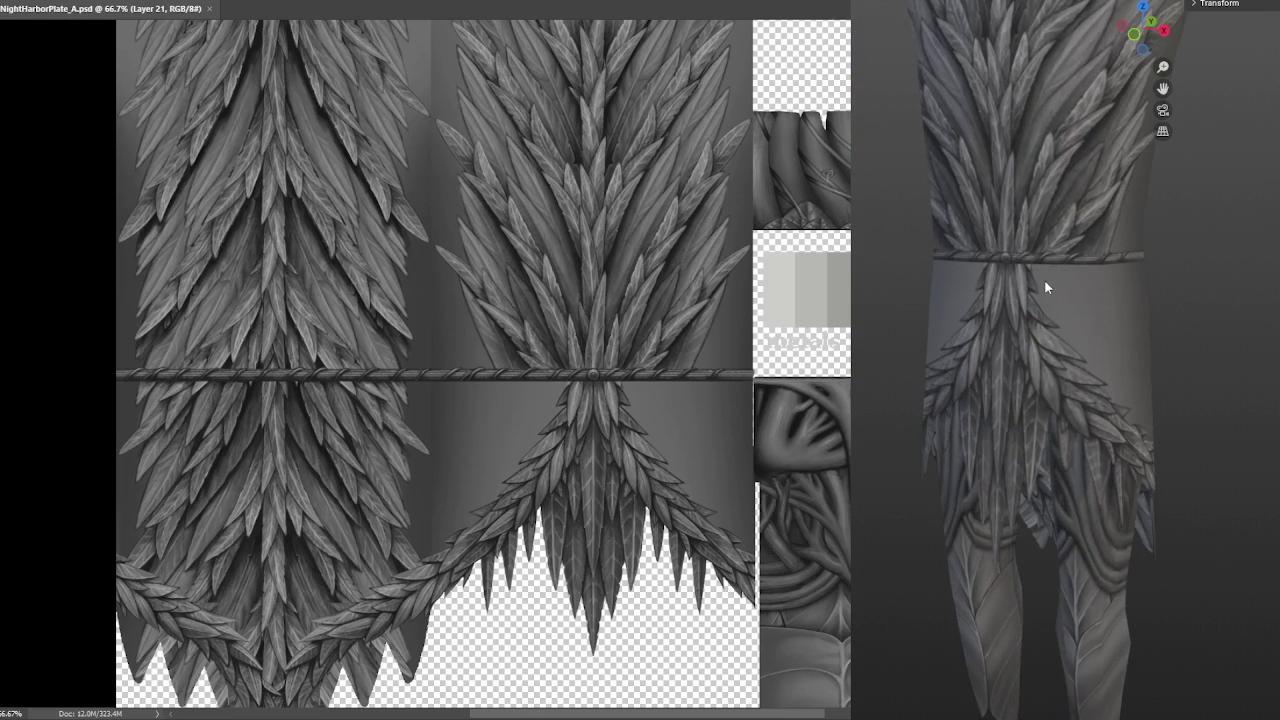
mouse_move(1137, 313)
middle_mouse_down()
mouse_move(1040, 291)
mouse_move(1050, 313)
middle_mouse_up()
mouse_move(978, 256)
middle_mouse_down()
mouse_move(988, 260)
mouse_move(956, 243)
mouse_move(952, 260)
mouse_move(994, 257)
mouse_move(880, 258)
mouse_move(1001, 251)
middle_mouse_up()
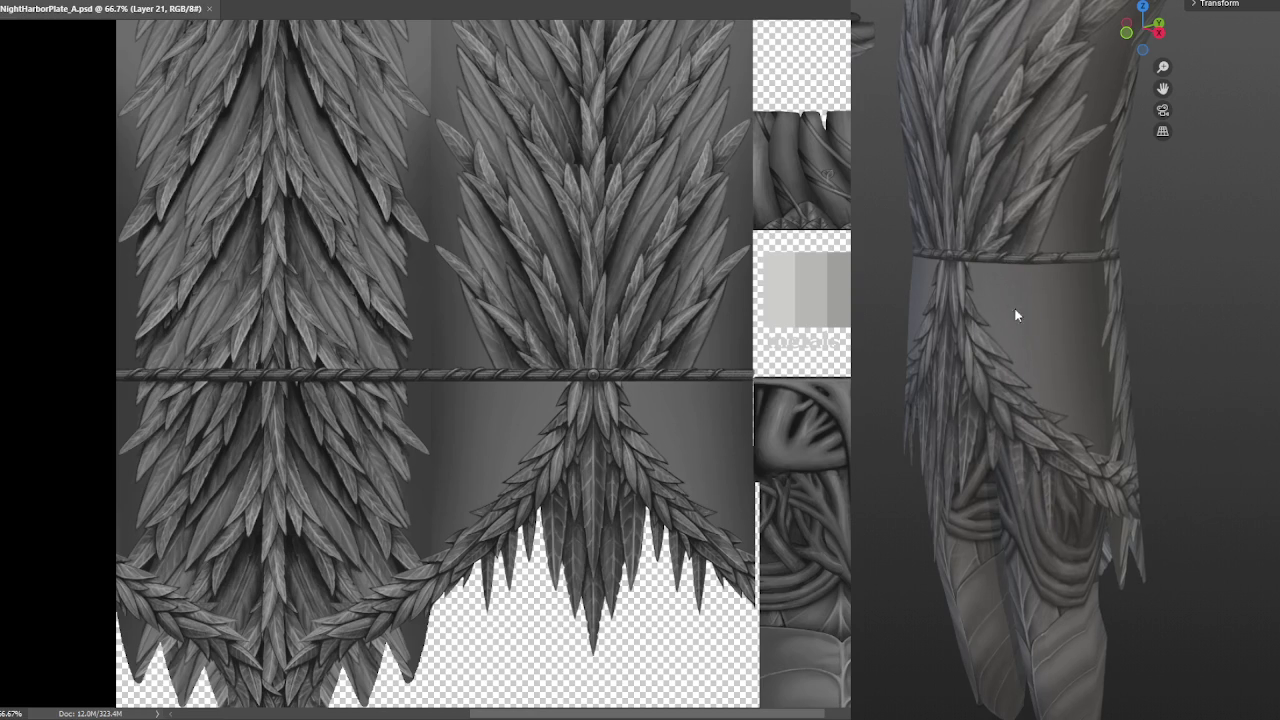
mouse_move(1082, 291)
middle_mouse_down()
mouse_move(914, 297)
mouse_move(944, 283)
mouse_move(880, 315)
mouse_move(887, 367)
mouse_move(986, 292)
mouse_move(1060, 271)
mouse_move(1054, 280)
middle_mouse_up()
middle_click_drag(936, 283, 966, 284)
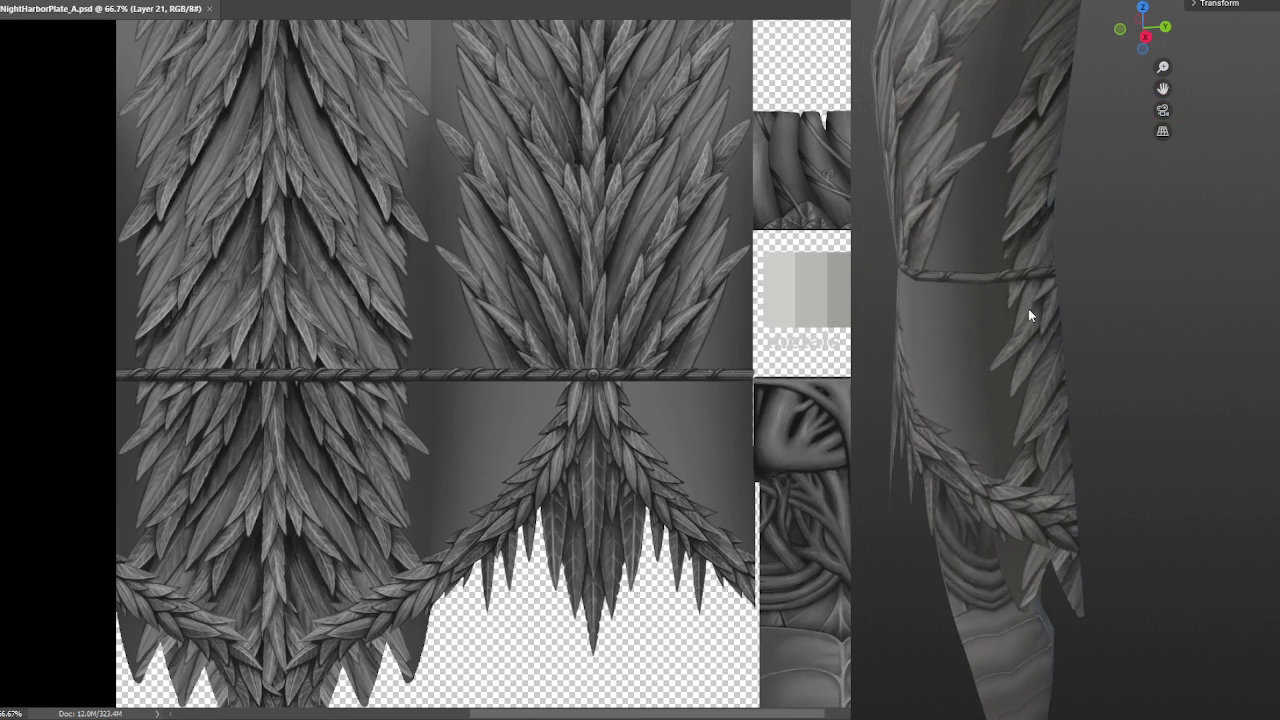
mouse_move(943, 306)
middle_mouse_down()
mouse_move(971, 277)
mouse_move(983, 366)
mouse_move(993, 258)
middle_mouse_up()
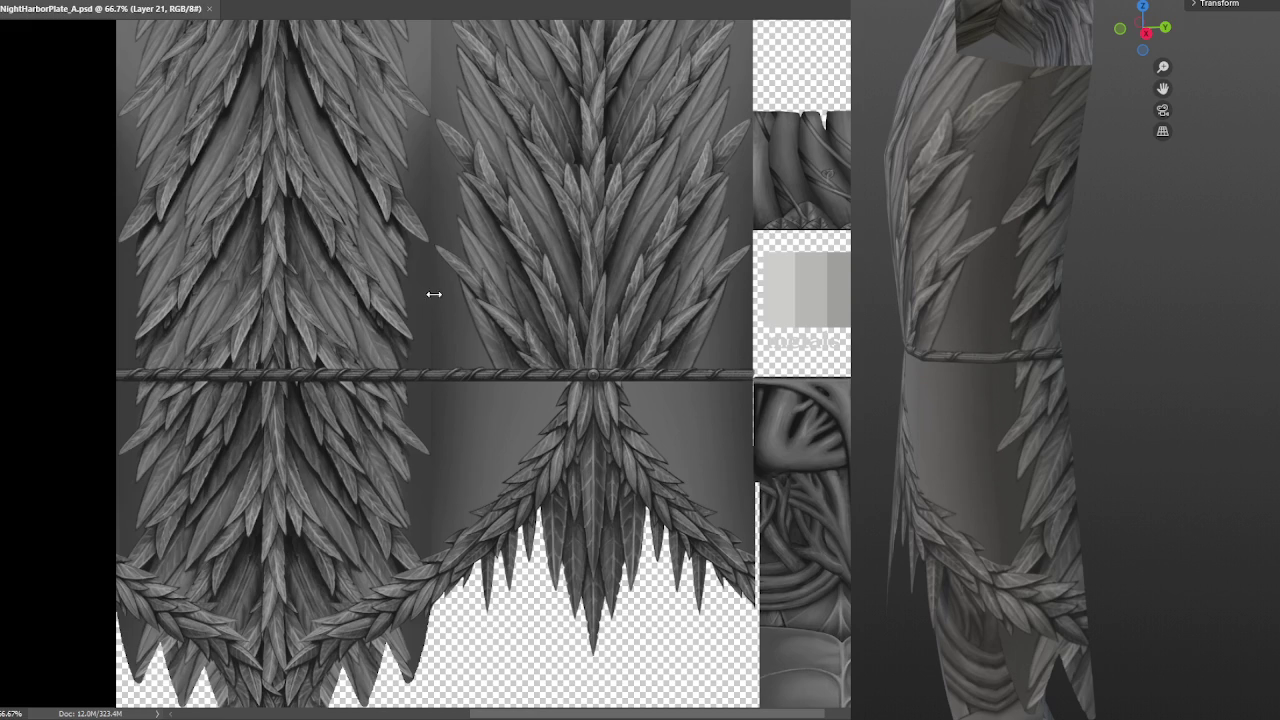
left_click_drag(459, 268, 551, 386)
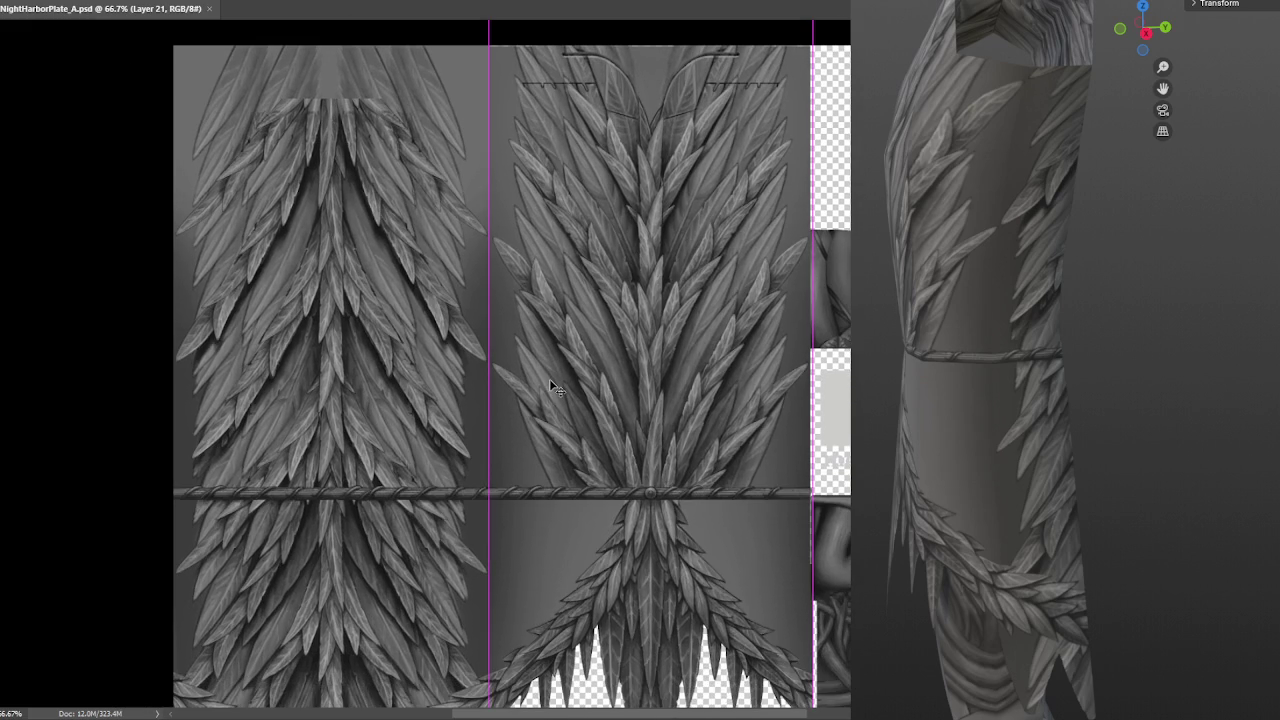
Add a new painting layer, sketch a test stroke, and zoom to 200% on the panel gap
key("ctrl+shift+alt+n")
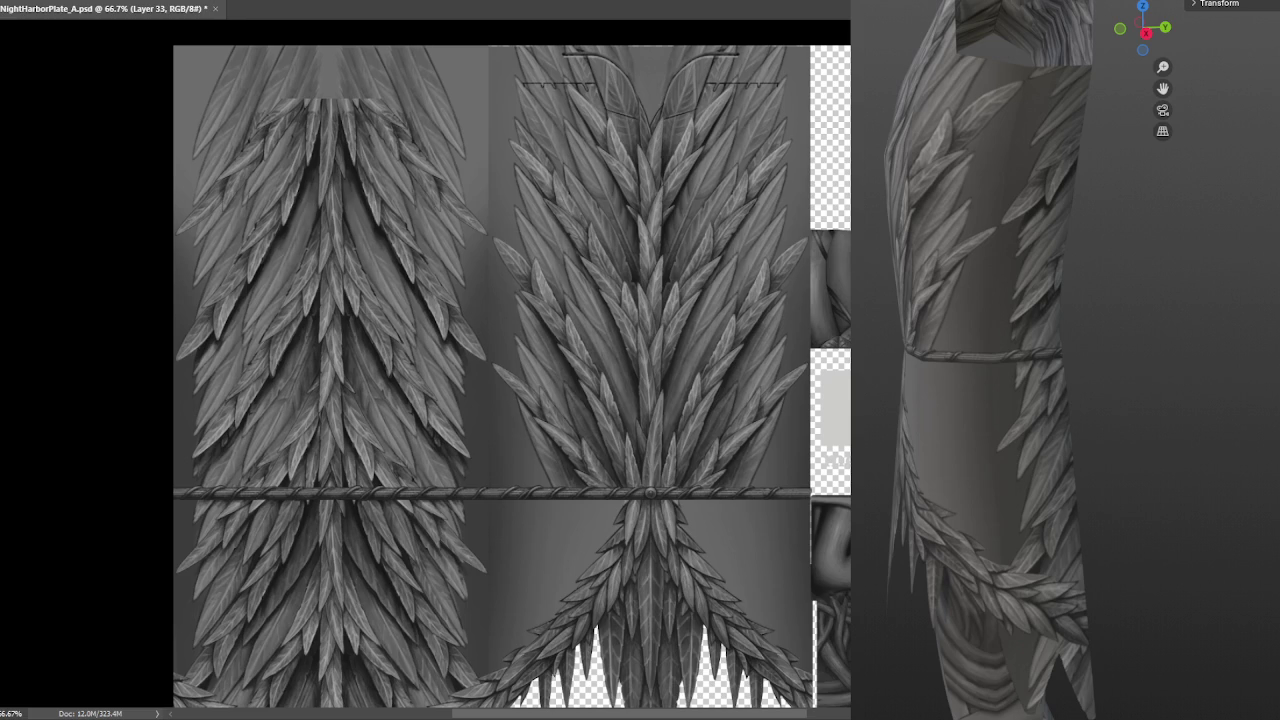
left_click_drag(500, 380, 349, 383)
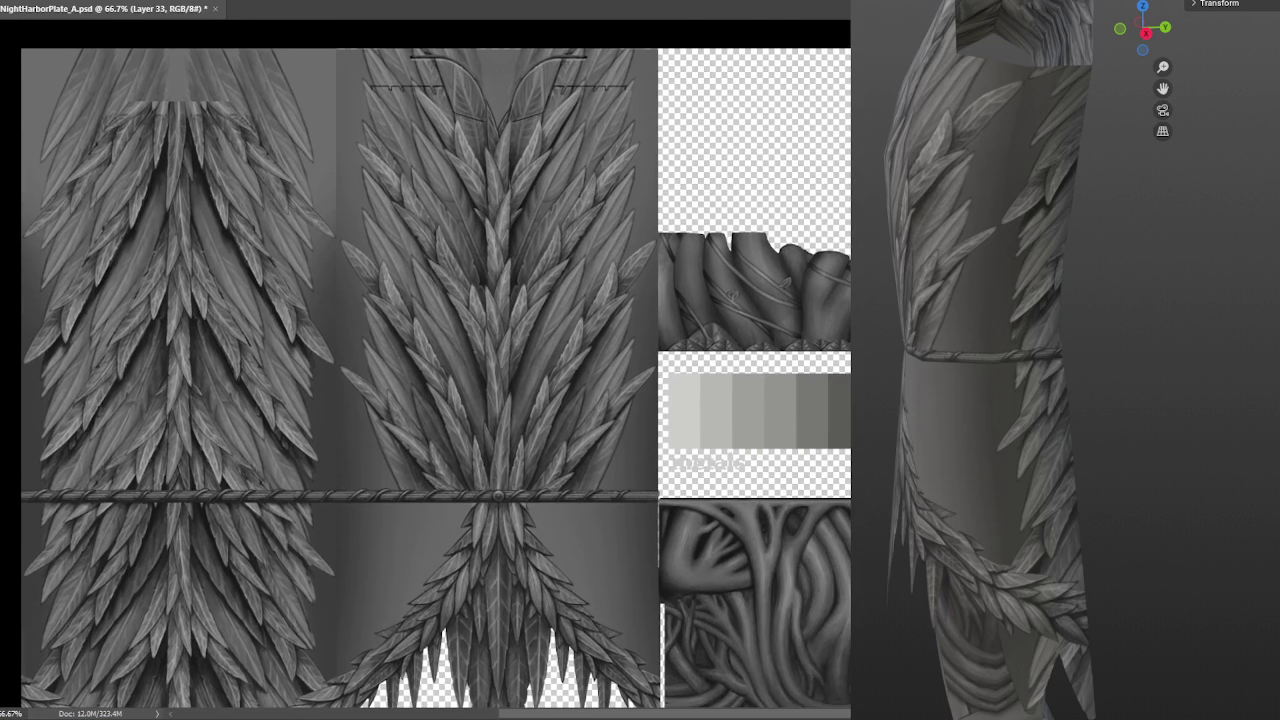
left_click_drag(400, 380, 642, 390)
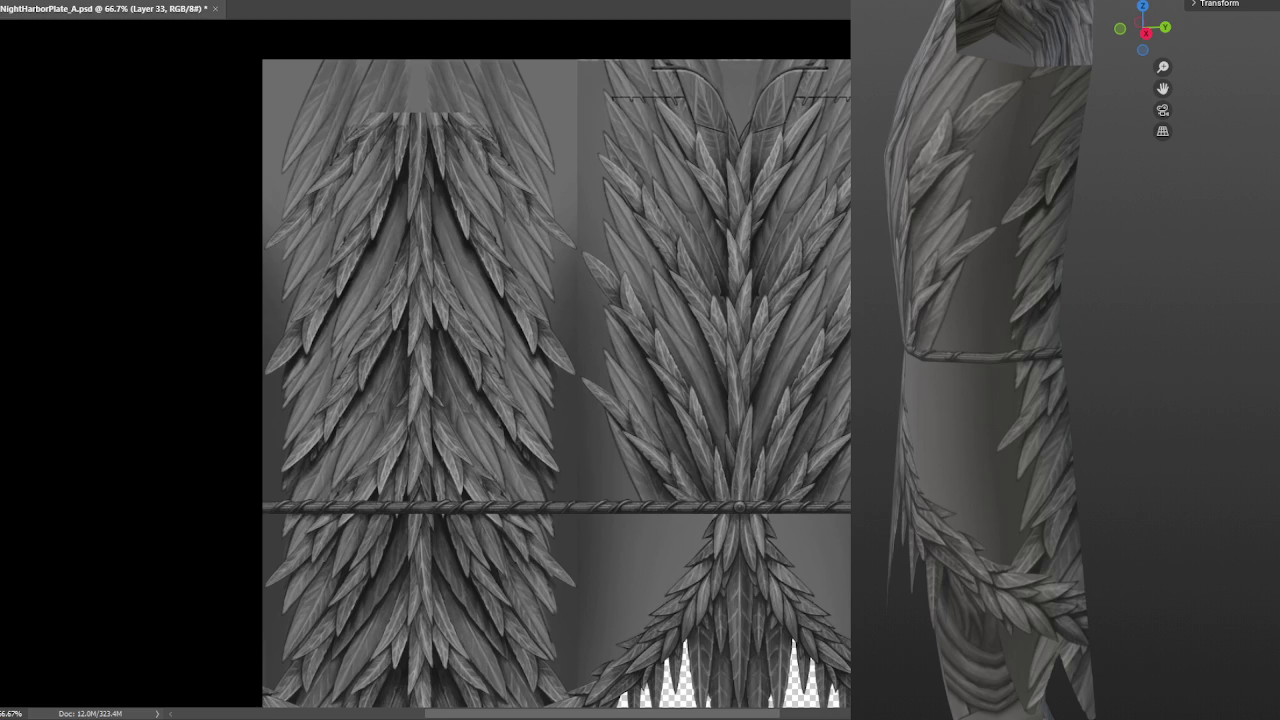
left_click_drag(721, 307, 776, 286)
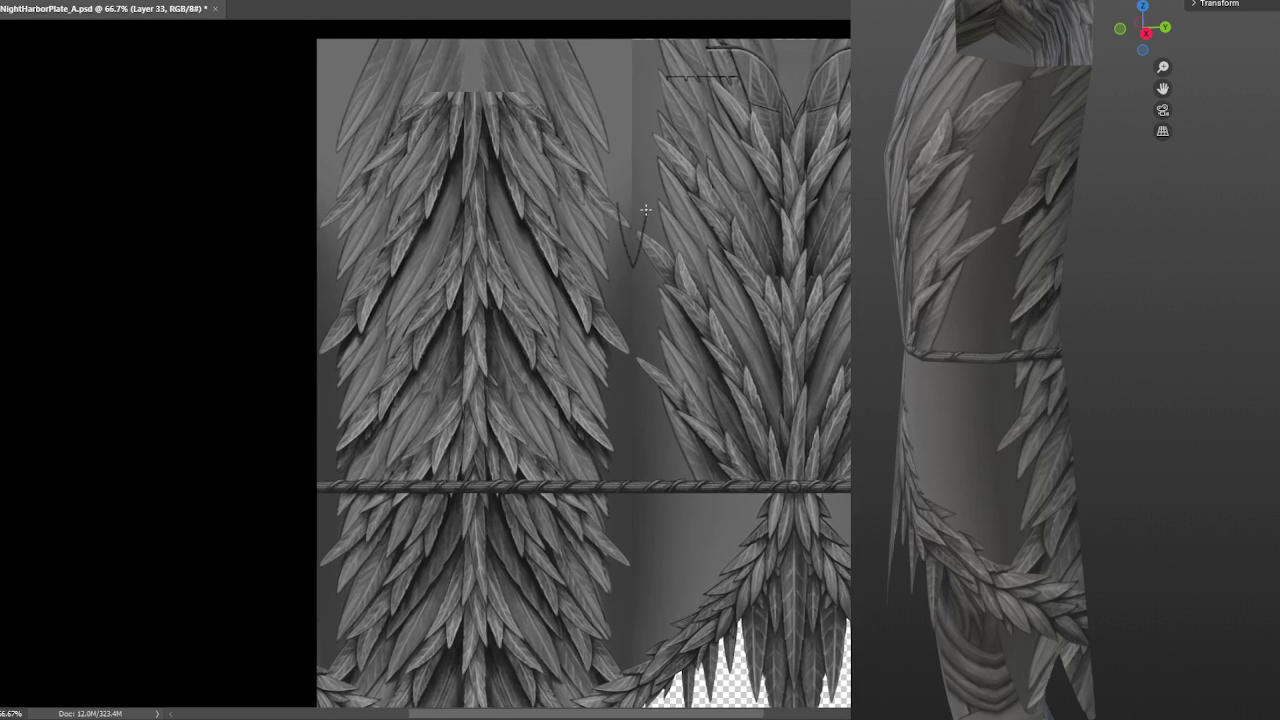
mouse_move(620, 201)
left_mouse_down()
mouse_move(640, 270)
mouse_move(650, 202)
left_mouse_up()
key("ctrl+plus")
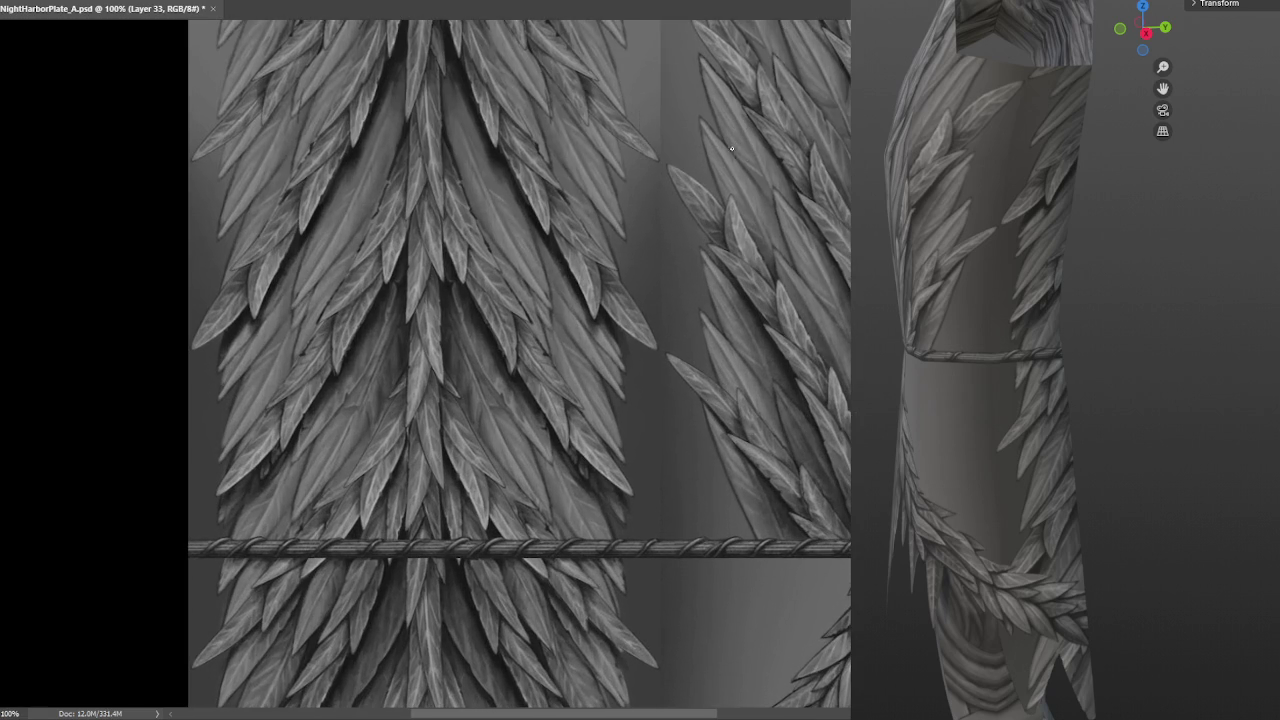
left_click_drag(737, 145, 674, 258)
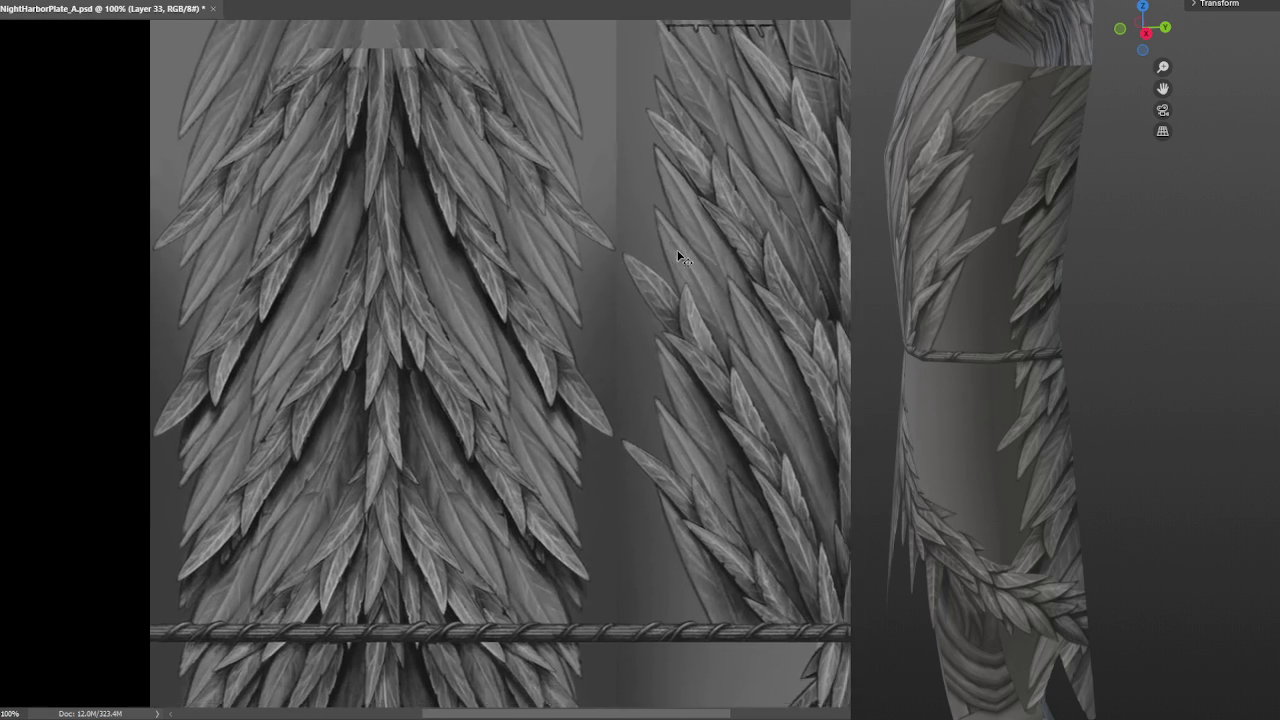
key("ctrl+minus")
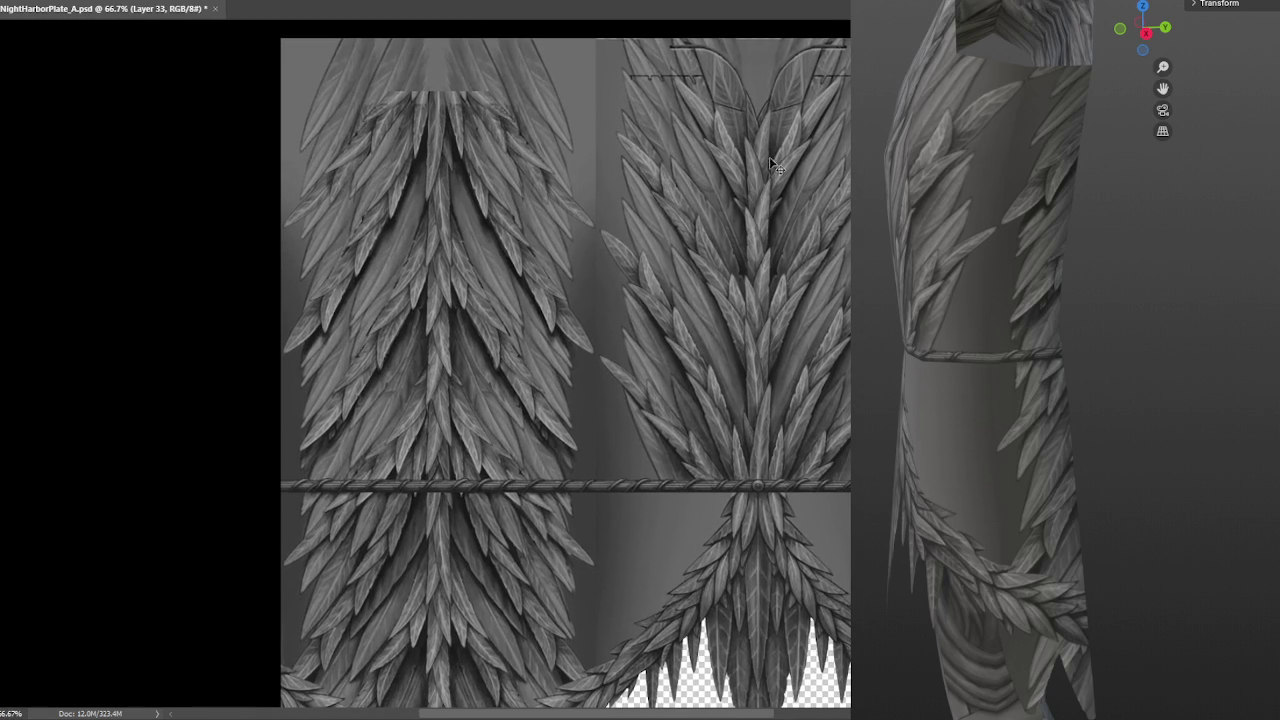
key("ctrl+plus")
key("ctrl+plus")
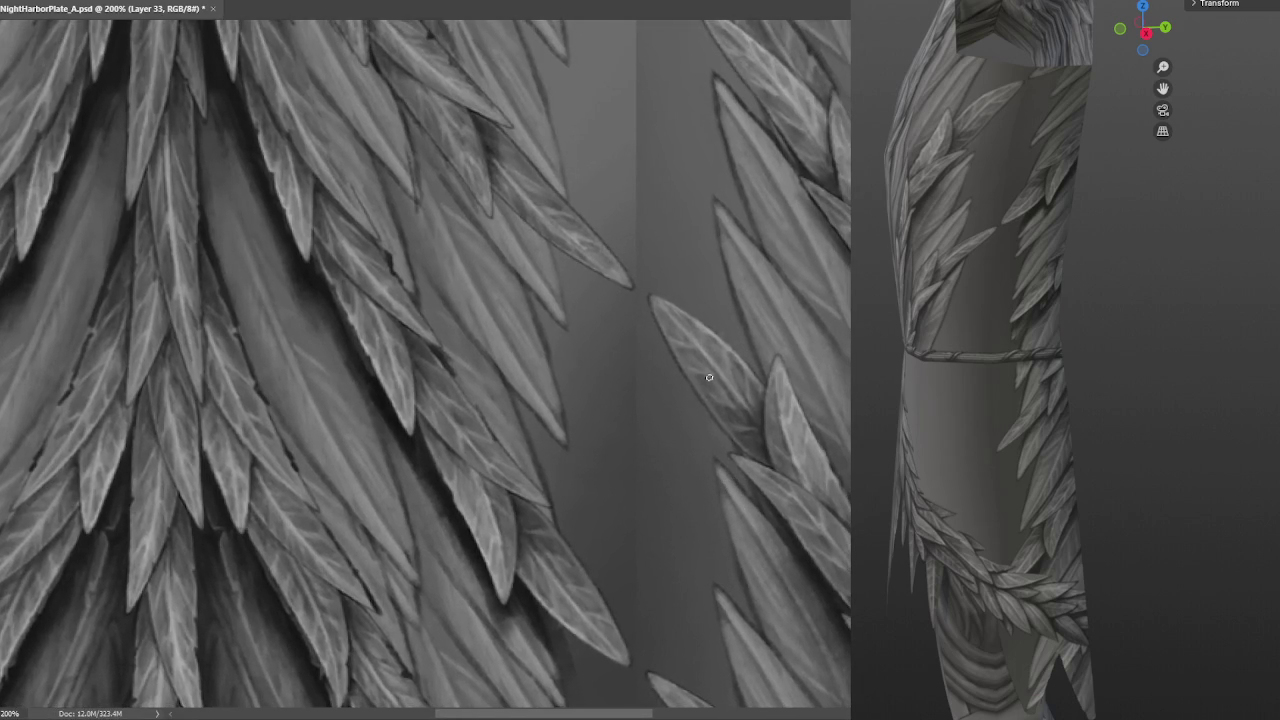
Lasso a leaf shape in the gap and fill it with a grey sampled from nearby feathers
left_click_drag(603, 200, 610, 181)
left_click_drag(598, 230, 643, 408)
key("ctrl+z")
mouse_move(613, 180)
left_mouse_down()
mouse_move(620, 345)
mouse_move(647, 162)
left_mouse_up()
left_click(491, 273, "alt")
key("alt+BackSpace")
key("ctrl+d")
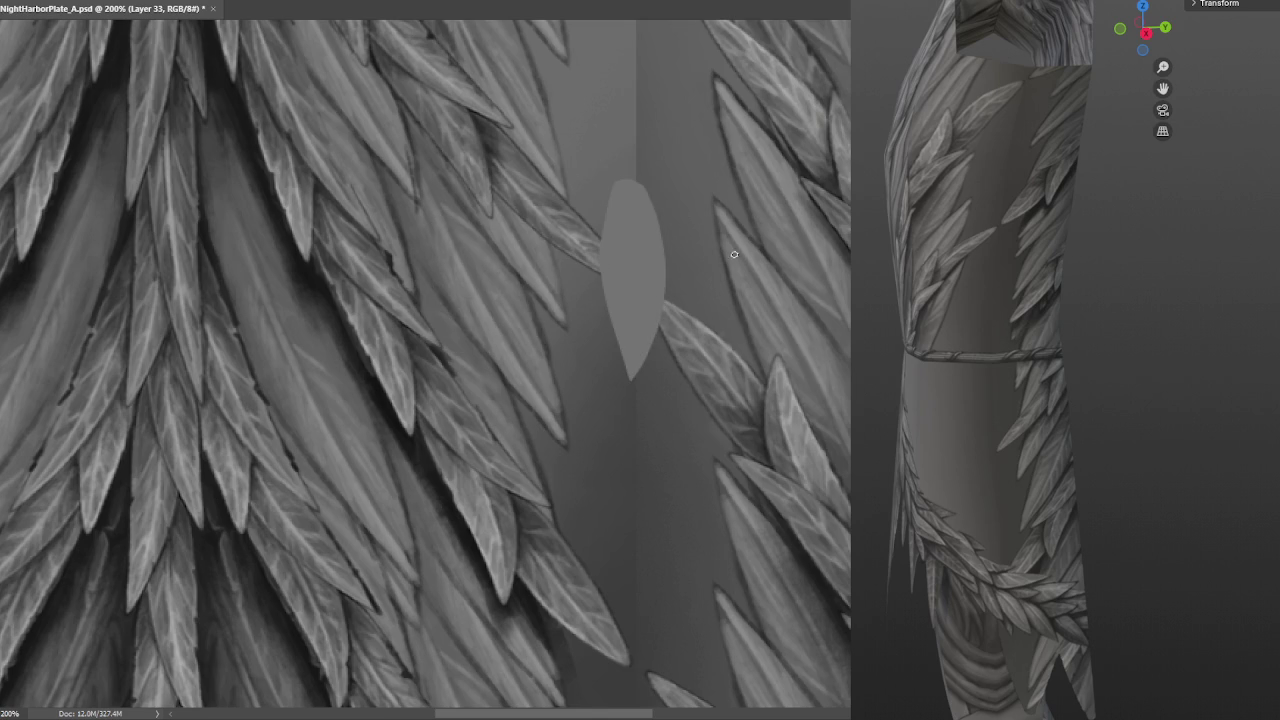
Shade the new feather's edges darker, paint a dark midrib, and add a central highlight
left_click(786, 143, "alt")
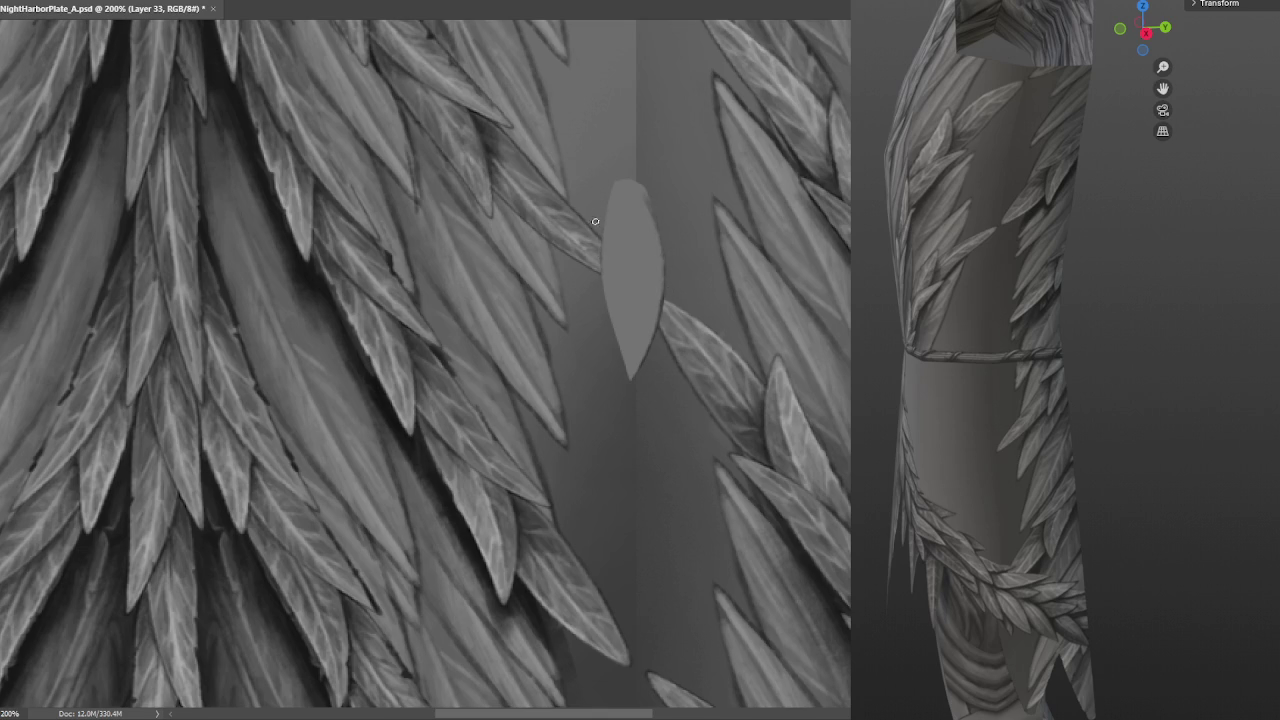
mouse_move(617, 230)
left_mouse_down()
mouse_move(625, 192)
mouse_move(618, 212)
mouse_move(631, 215)
mouse_move(636, 254)
left_mouse_up()
left_click_drag(631, 205, 636, 358)
mouse_move(633, 212)
left_mouse_down()
mouse_move(641, 330)
mouse_move(628, 348)
mouse_move(624, 337)
left_mouse_up()
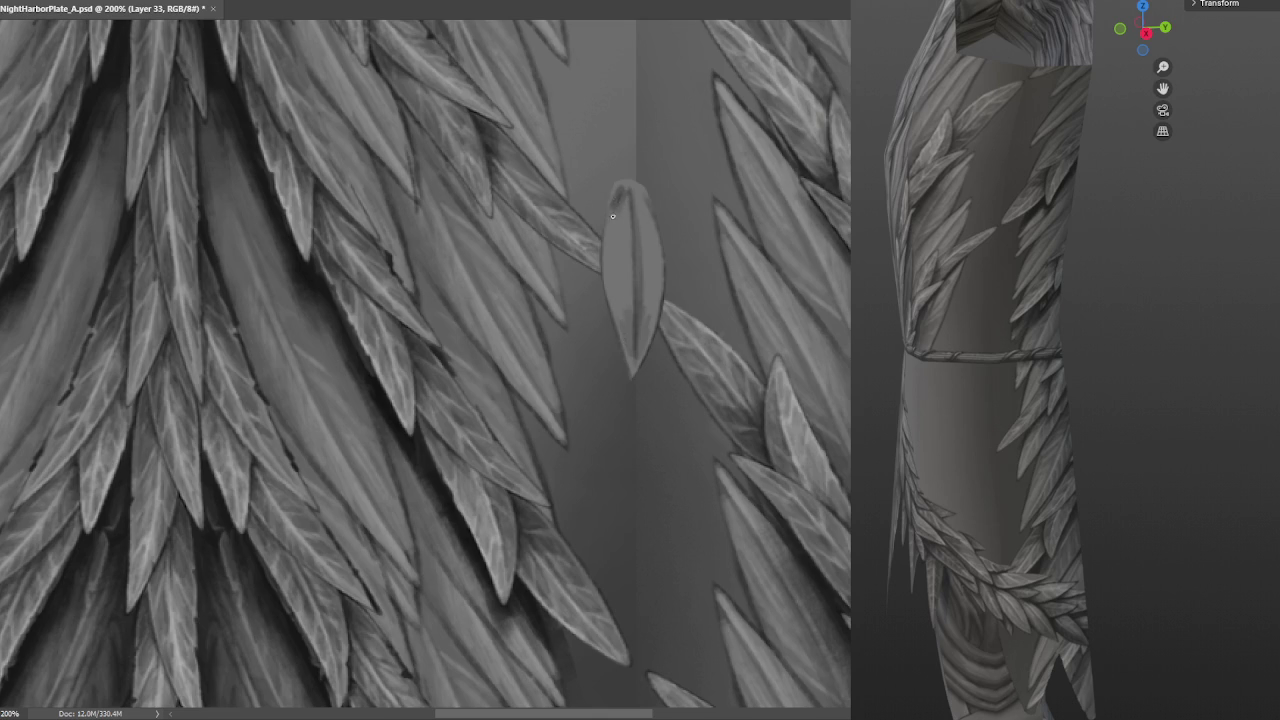
mouse_move(617, 182)
left_mouse_down()
mouse_move(608, 219)
mouse_move(618, 182)
left_mouse_up()
mouse_move(609, 246)
left_mouse_down()
mouse_move(621, 223)
mouse_move(609, 264)
mouse_move(622, 261)
mouse_move(612, 292)
mouse_move(627, 317)
left_mouse_up()
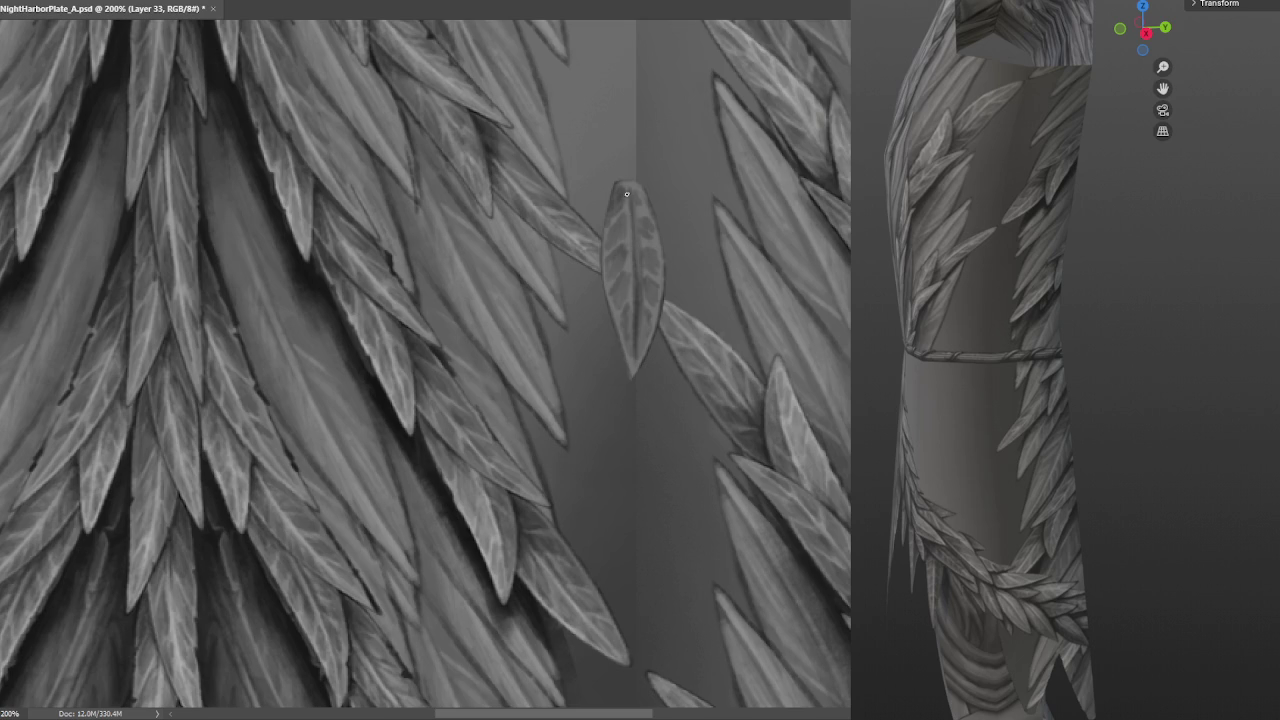
left_click_drag(625, 199, 635, 310)
left_click_drag(610, 222, 604, 268)
left_click(626, 209)
left_click(625, 238)
key("ctrl+minus")
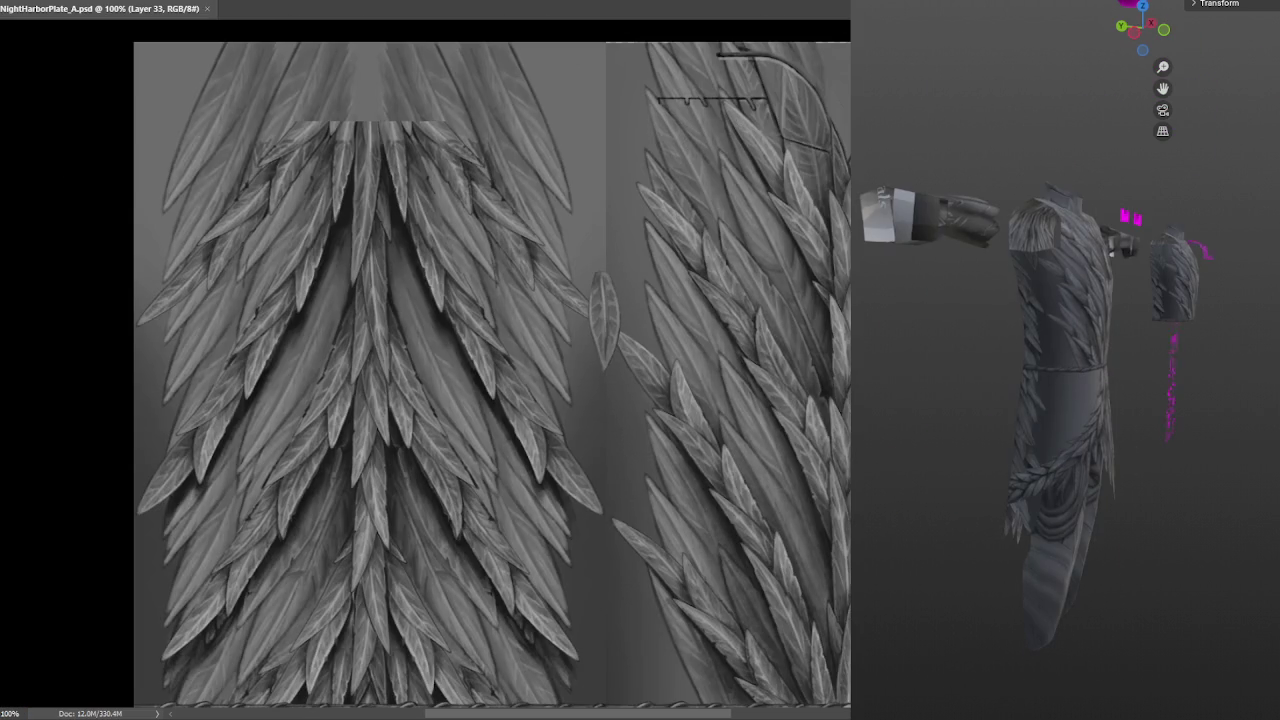
Nudge the new feather about 34 px lower and save to refresh the 3D preview
scroll(1136, 374, "up", 2)
scroll(1110, 385, "up", 3)
scroll(1094, 397, "up", 2)
scroll(1079, 387, "up", 2)
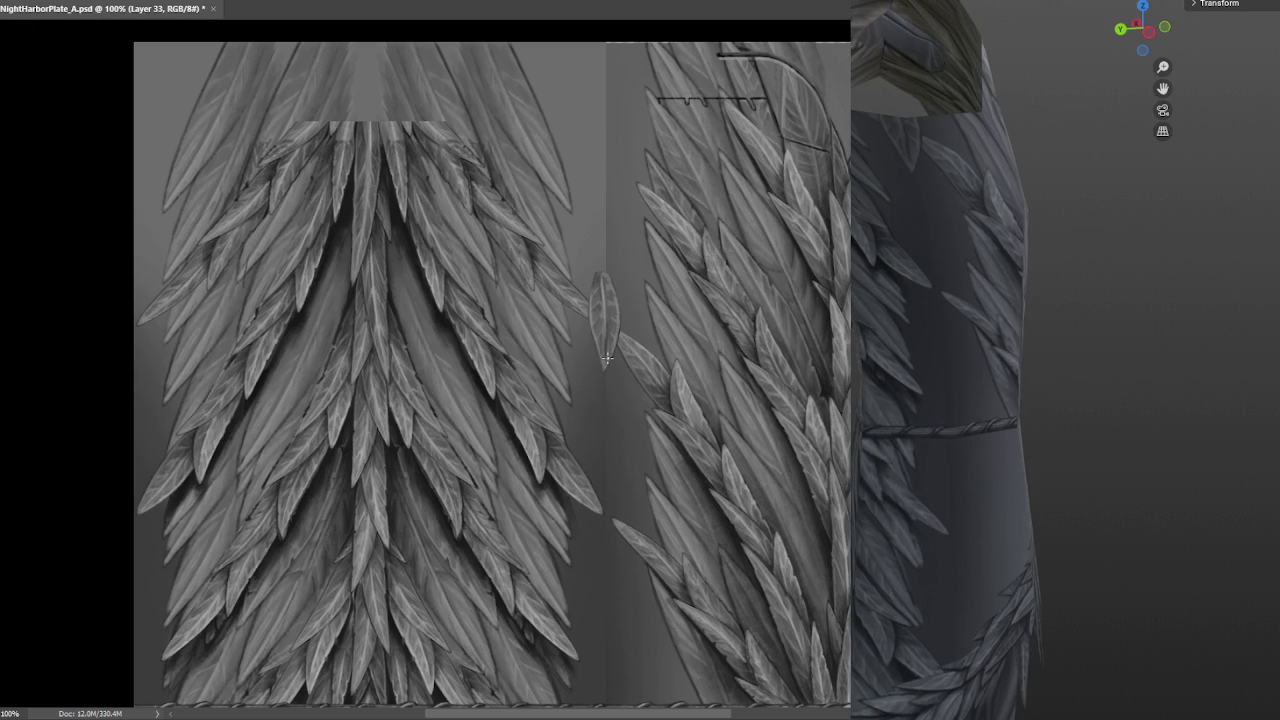
left_click_drag(606, 310, 605, 344)
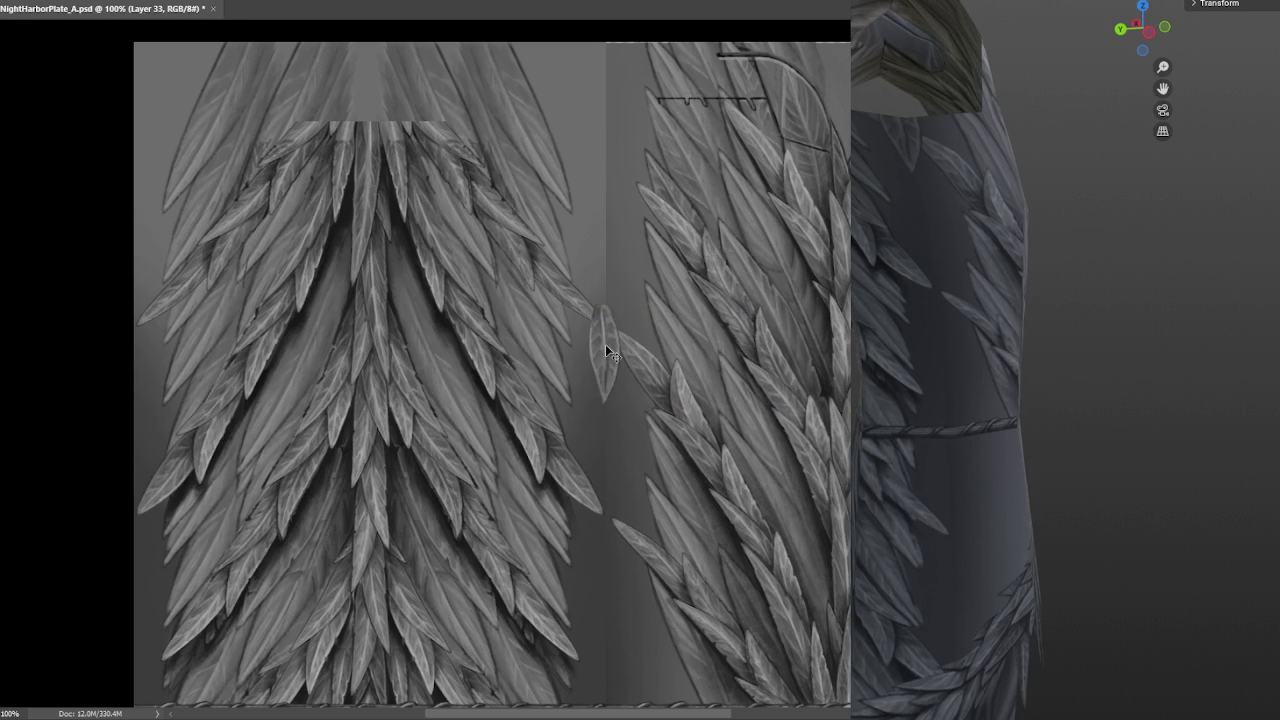
key("ctrl+s")
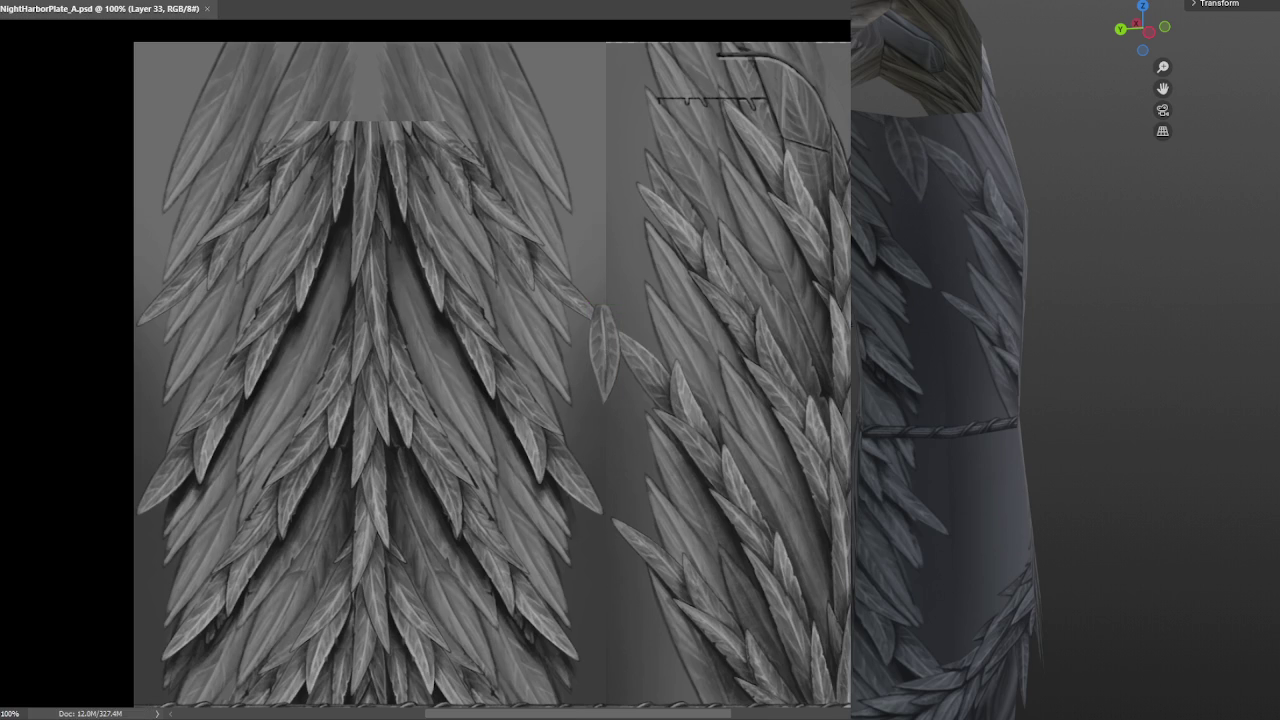
Duplicate the feather and move the copy to sit just above the rope seam
key("ctrl+j")
left_click_drag(743, 470, 800, 230)
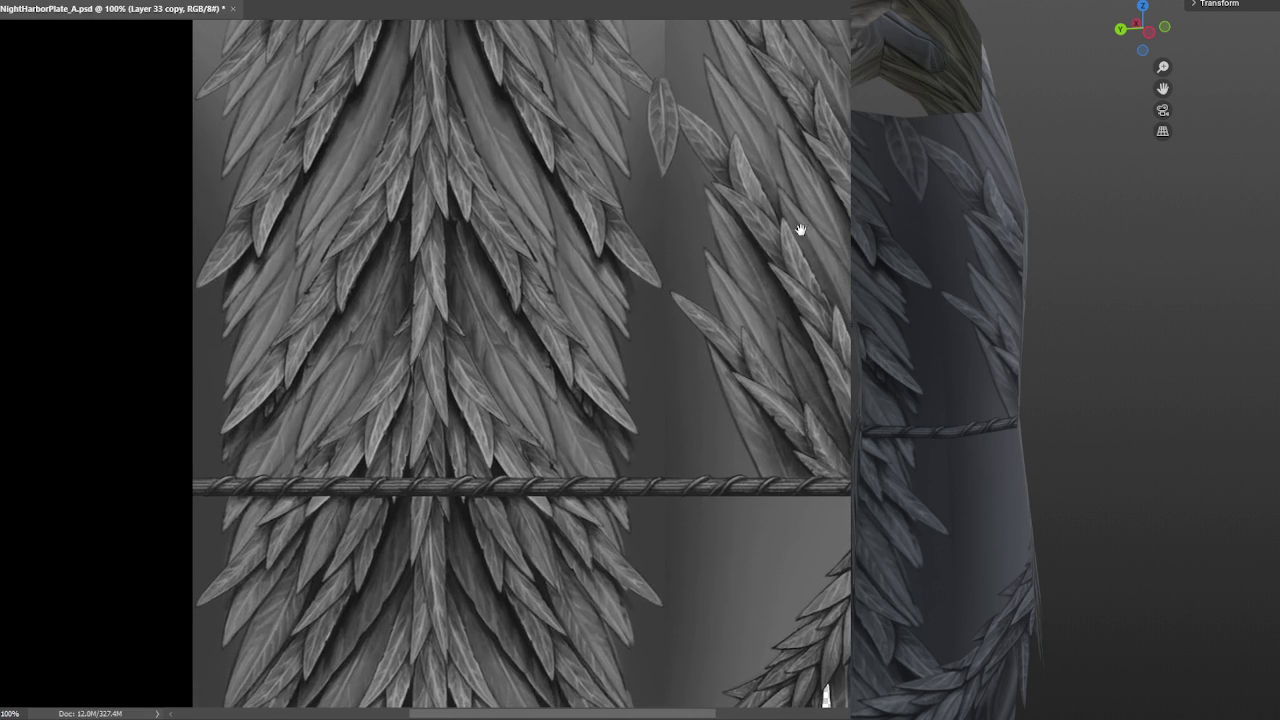
key("ctrl+t")
left_click_drag(726, 80, 520, 263)
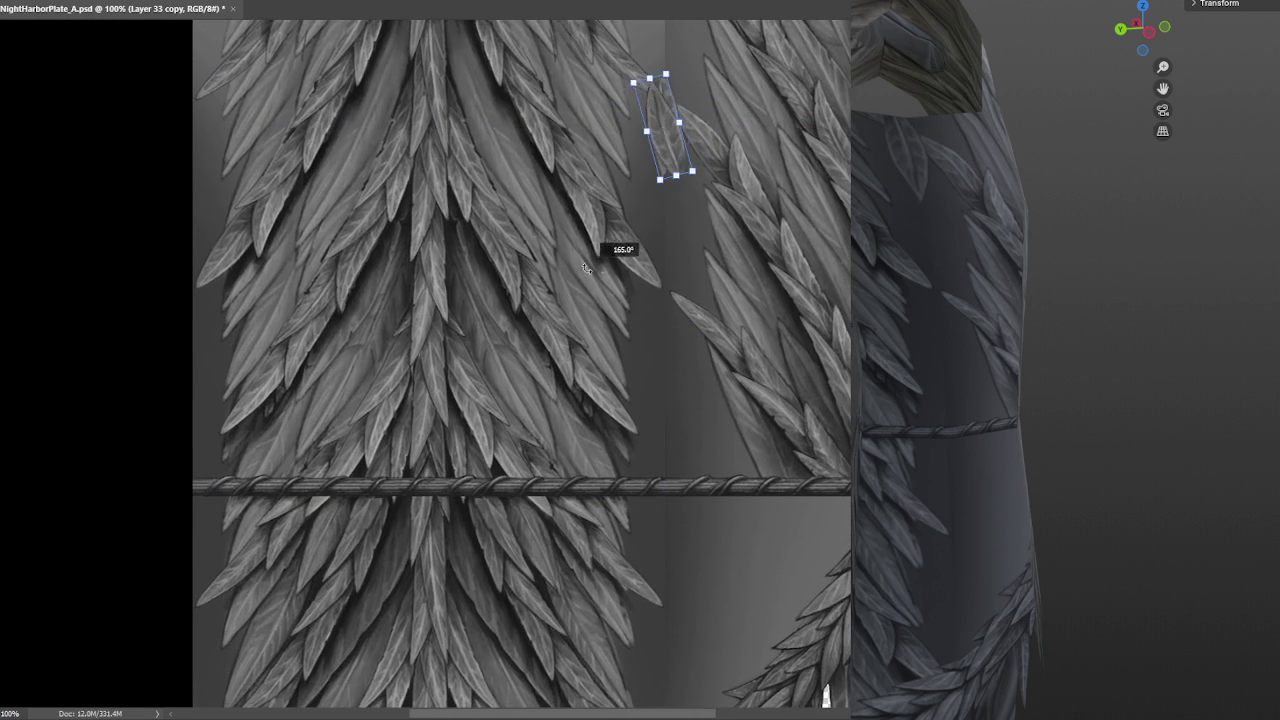
left_click_drag(666, 152, 699, 454)
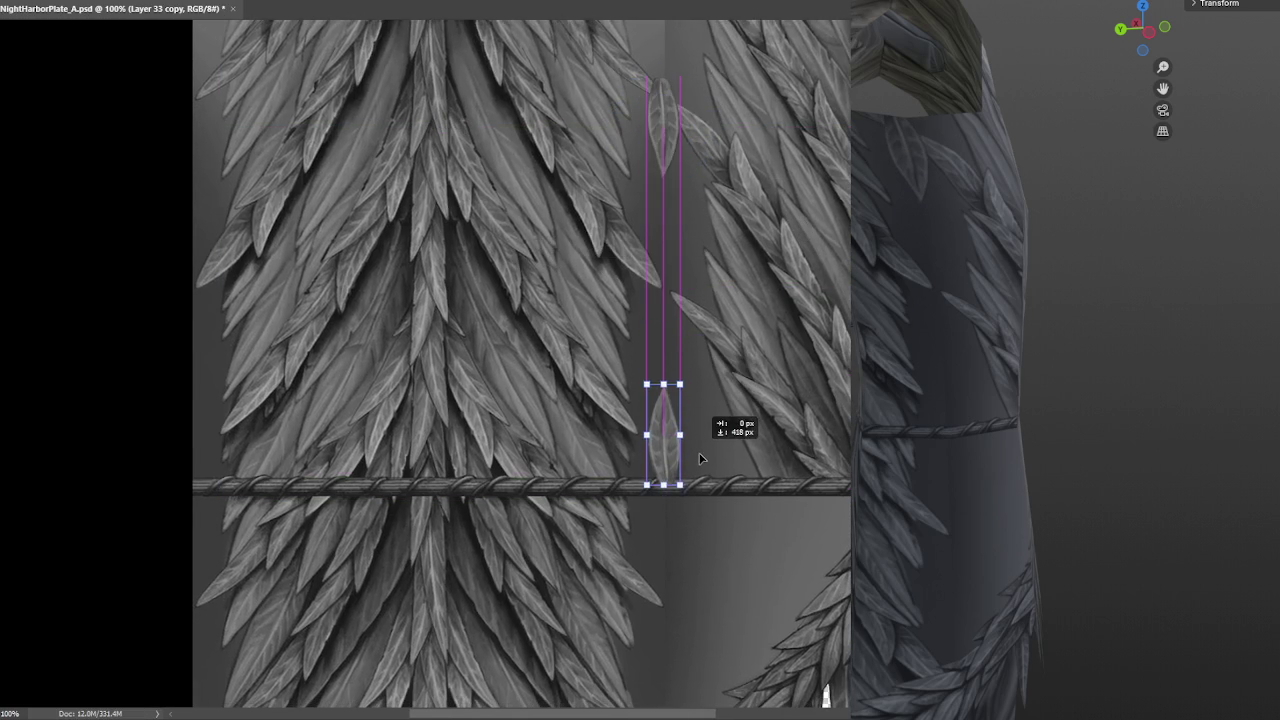
key("Return")
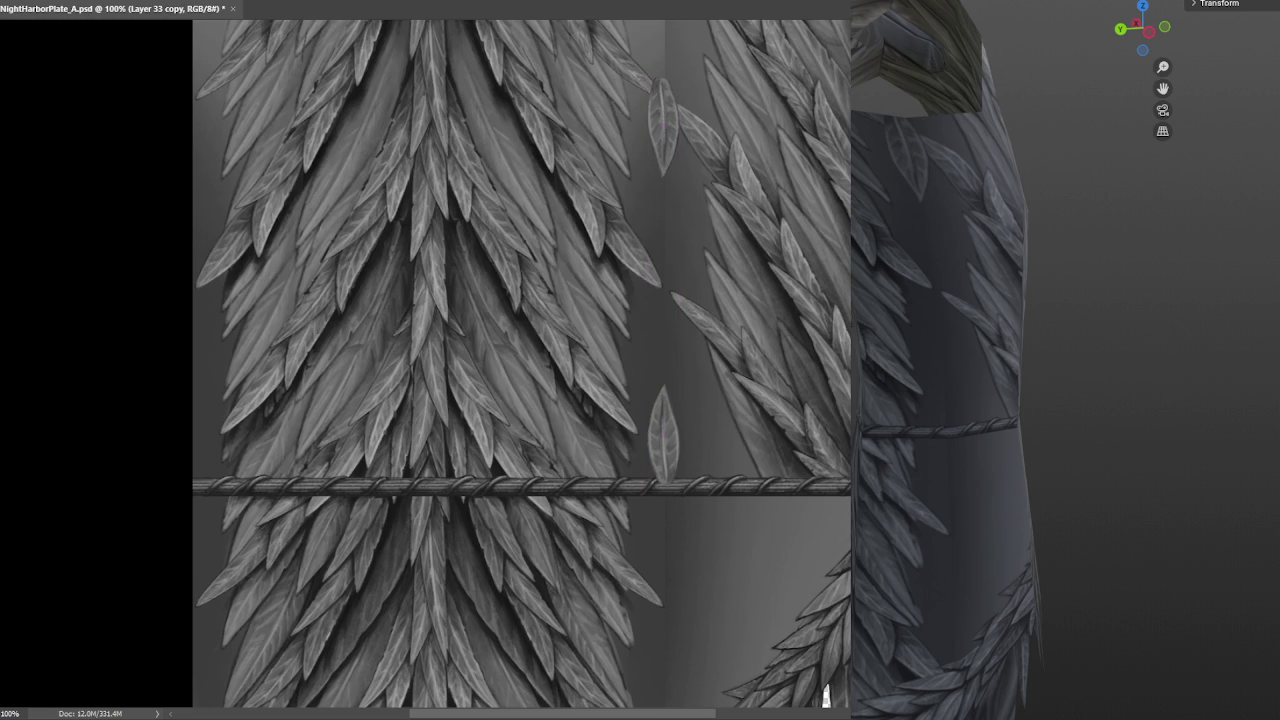
Place another feather copy below the rope, save the texture, and check the whole armour
key("ctrl+g")
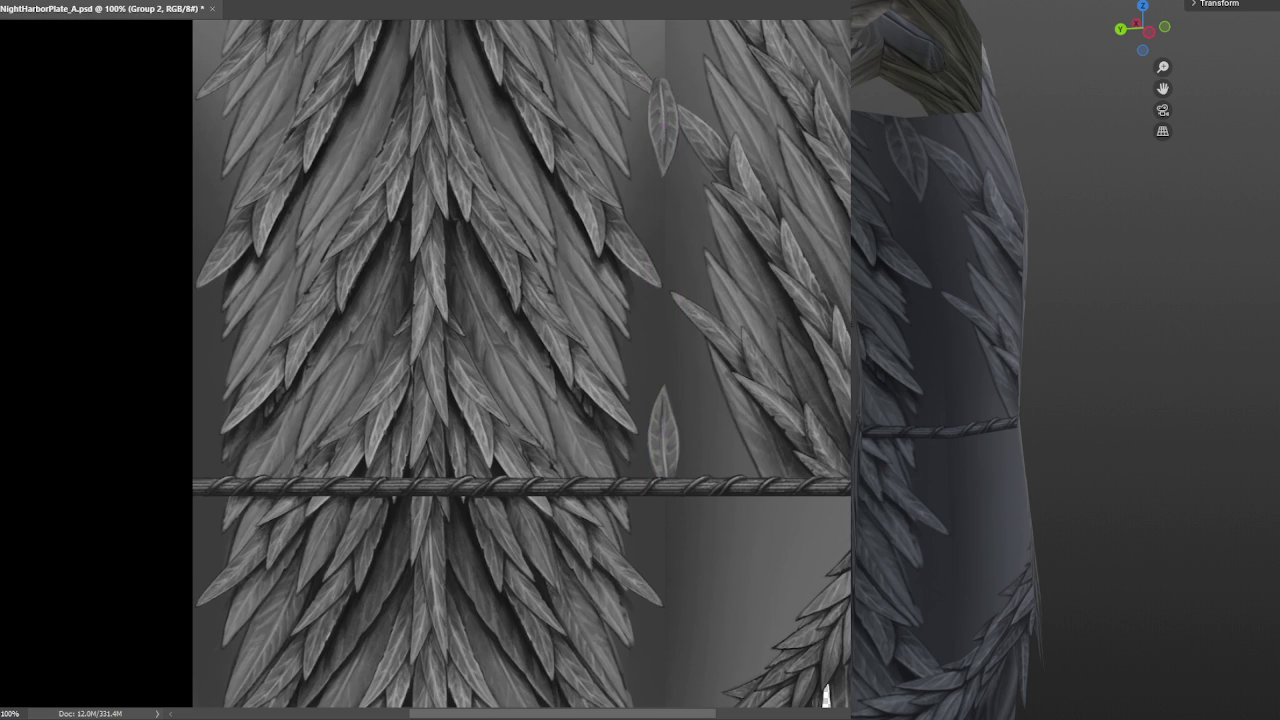
key("Return")
key("ctrl+shift+alt+n")
scroll(521, 362, "down", 2)
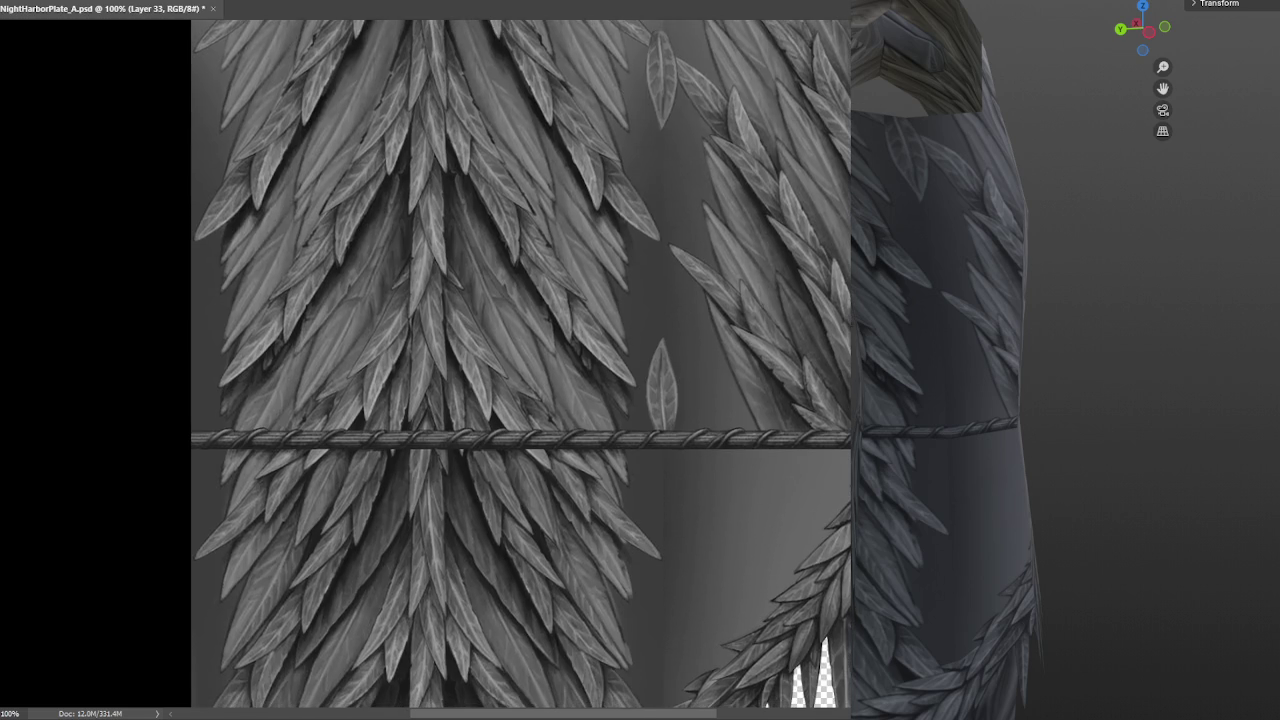
key("ctrl+j")
mouse_move(660, 95)
left_mouse_down("alt")
mouse_move(708, 504)
mouse_move(700, 492)
left_mouse_up("alt")
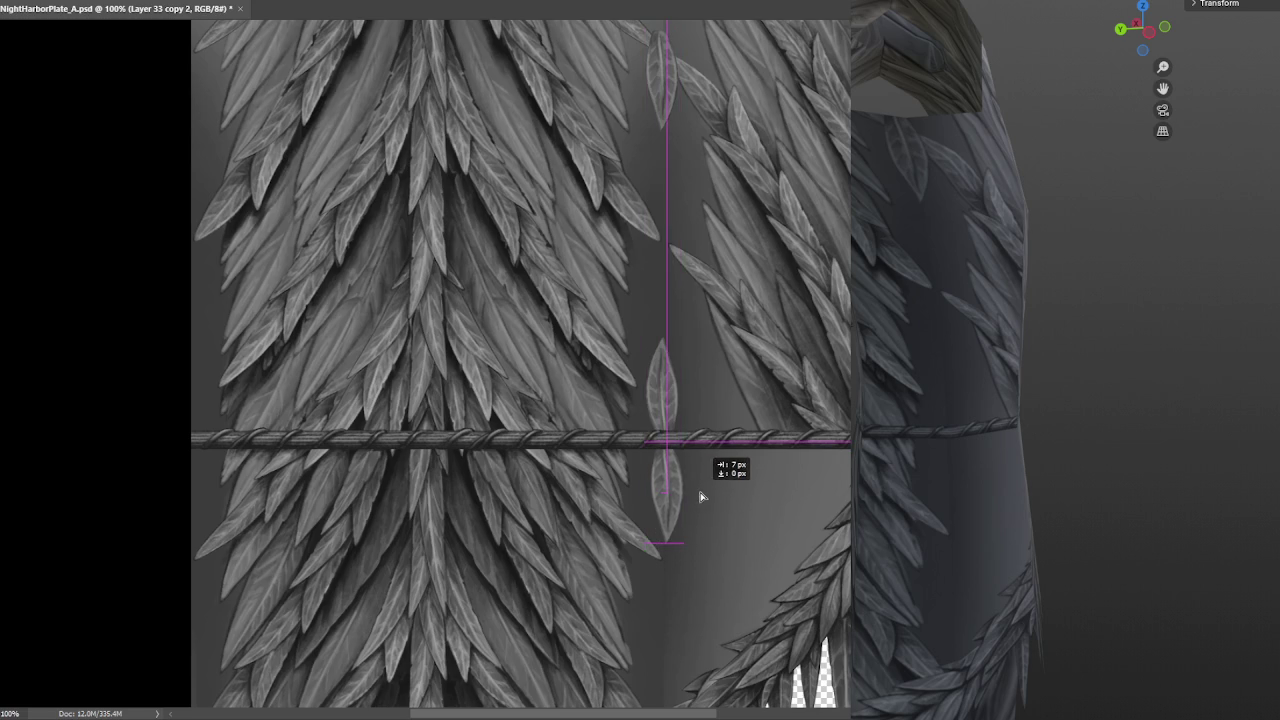
key("ctrl+s")
mouse_move(1000, 450)
middle_mouse_down()
mouse_move(1044, 416)
mouse_move(1120, 410)
middle_mouse_up()
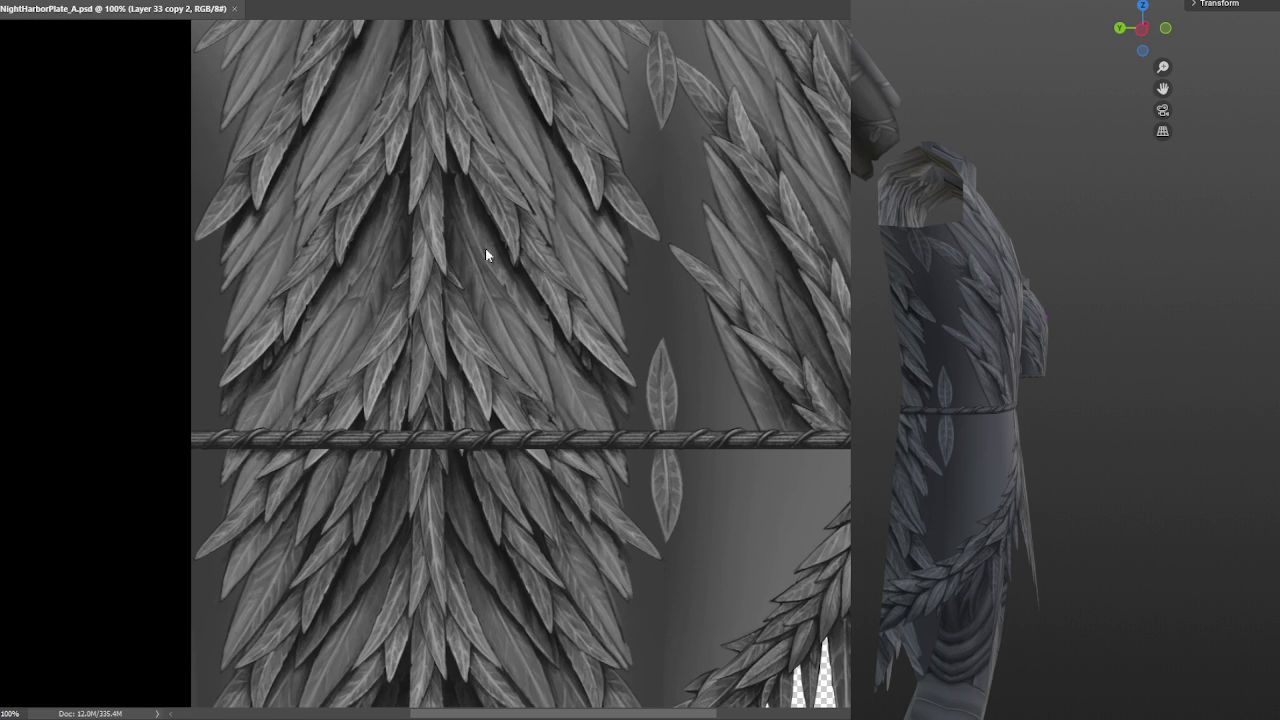
left_click(656, 208)
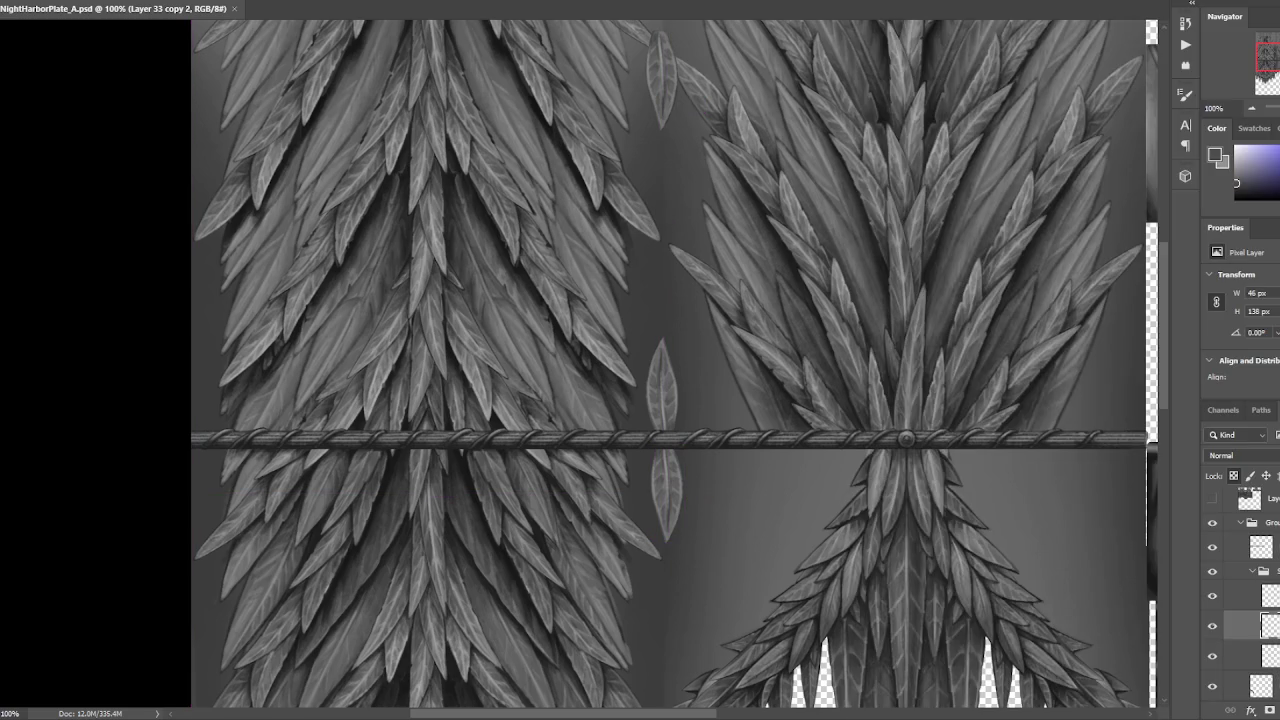
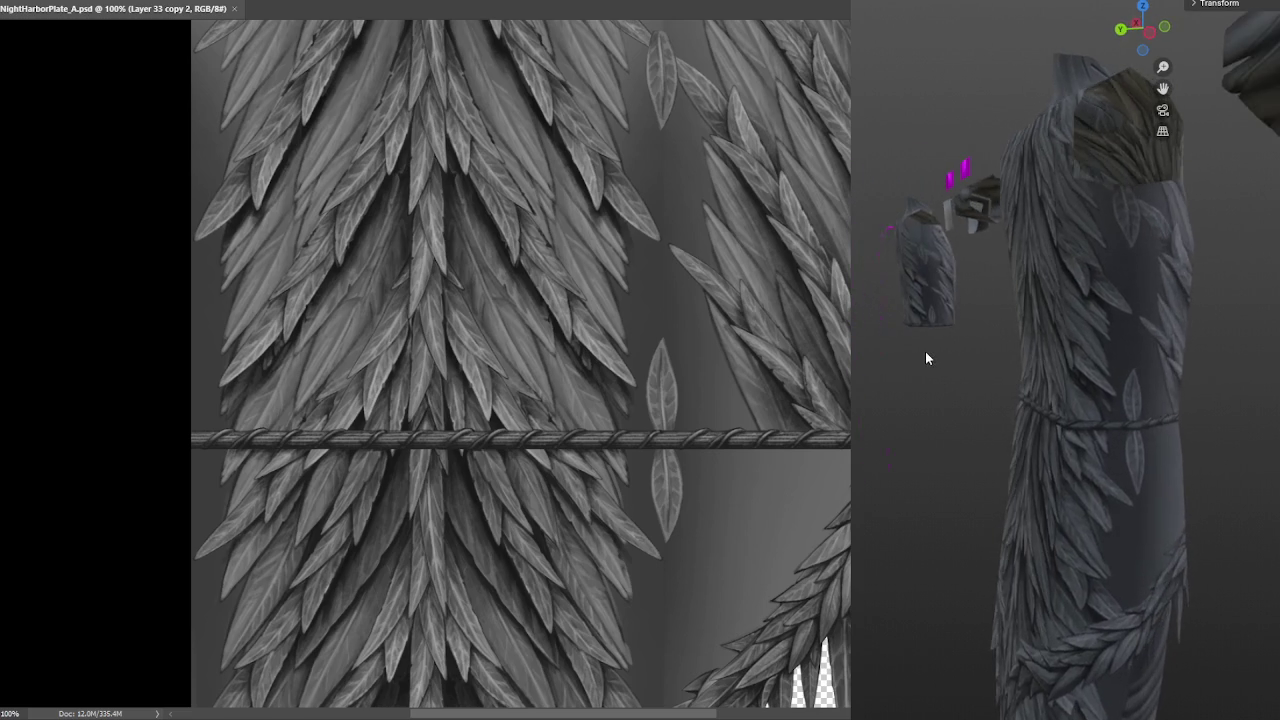
Duplicate the leaf below the rope and place the copy to its left
scroll(946, 360, "up", 1)
scroll(997, 382, "up", 1)
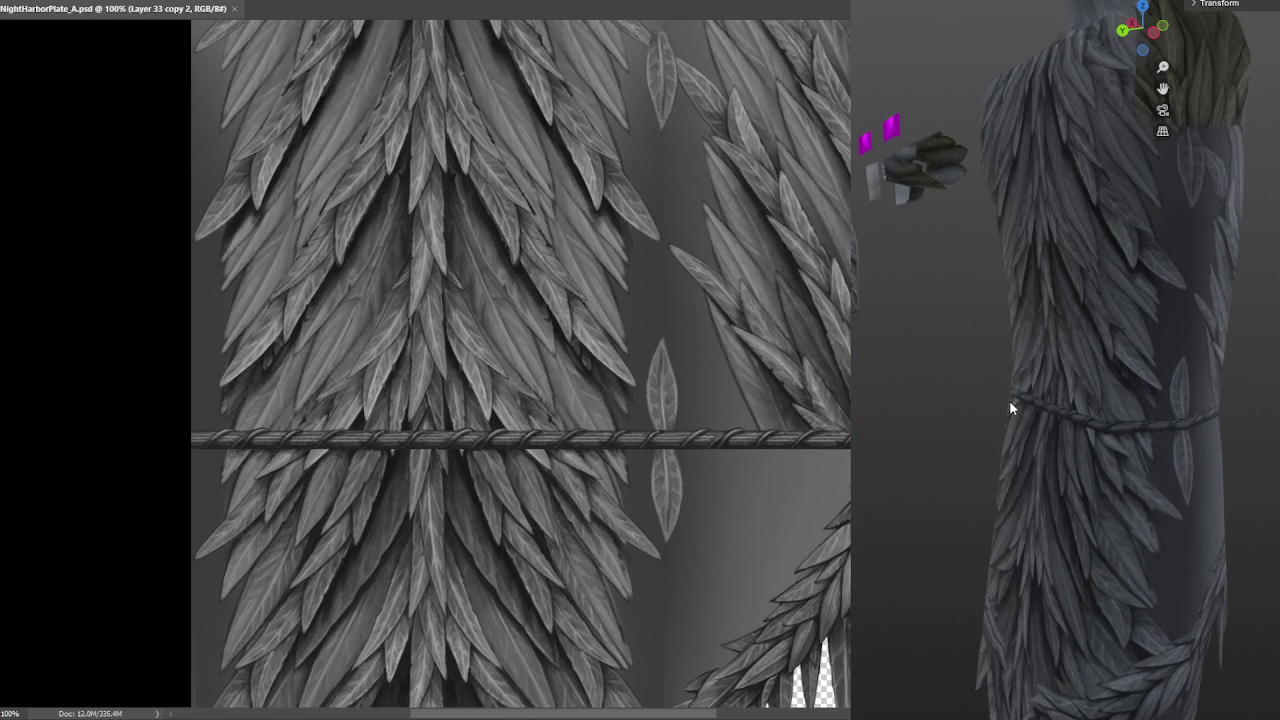
middle_click_drag(900, 377, 911, 386)
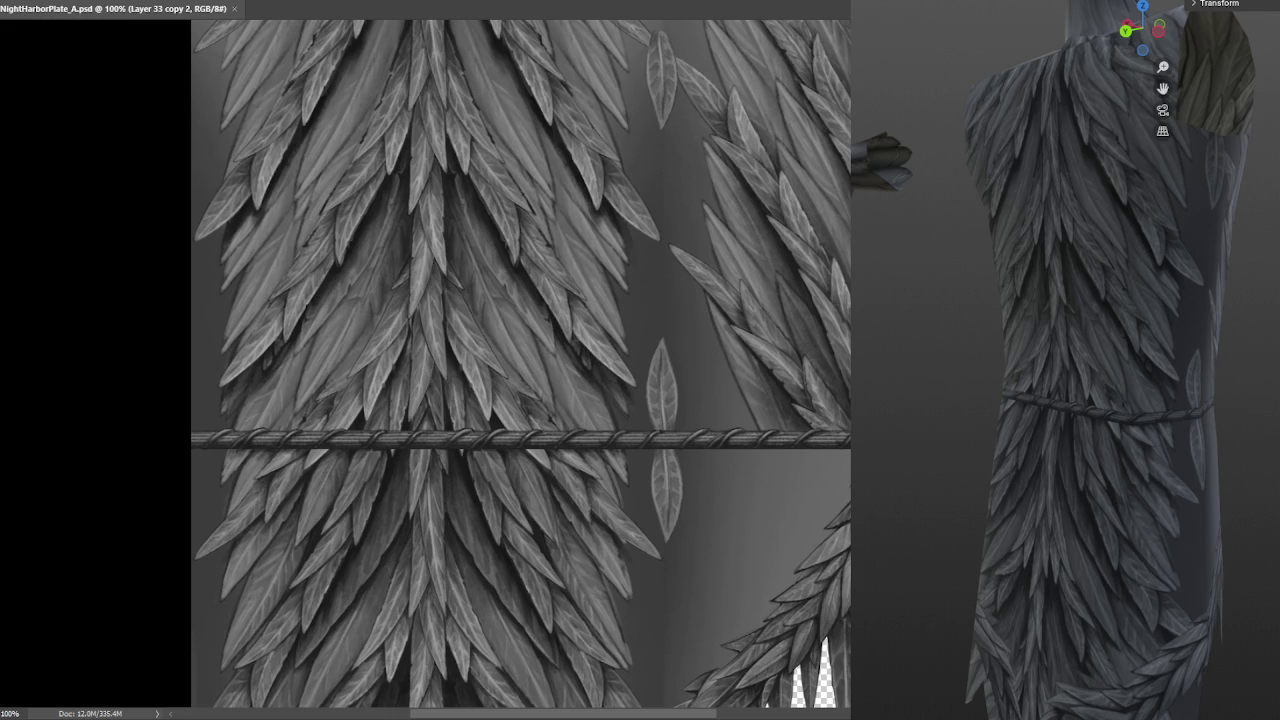
left_click(668, 473)
left_click_drag(667, 490, 600, 490)
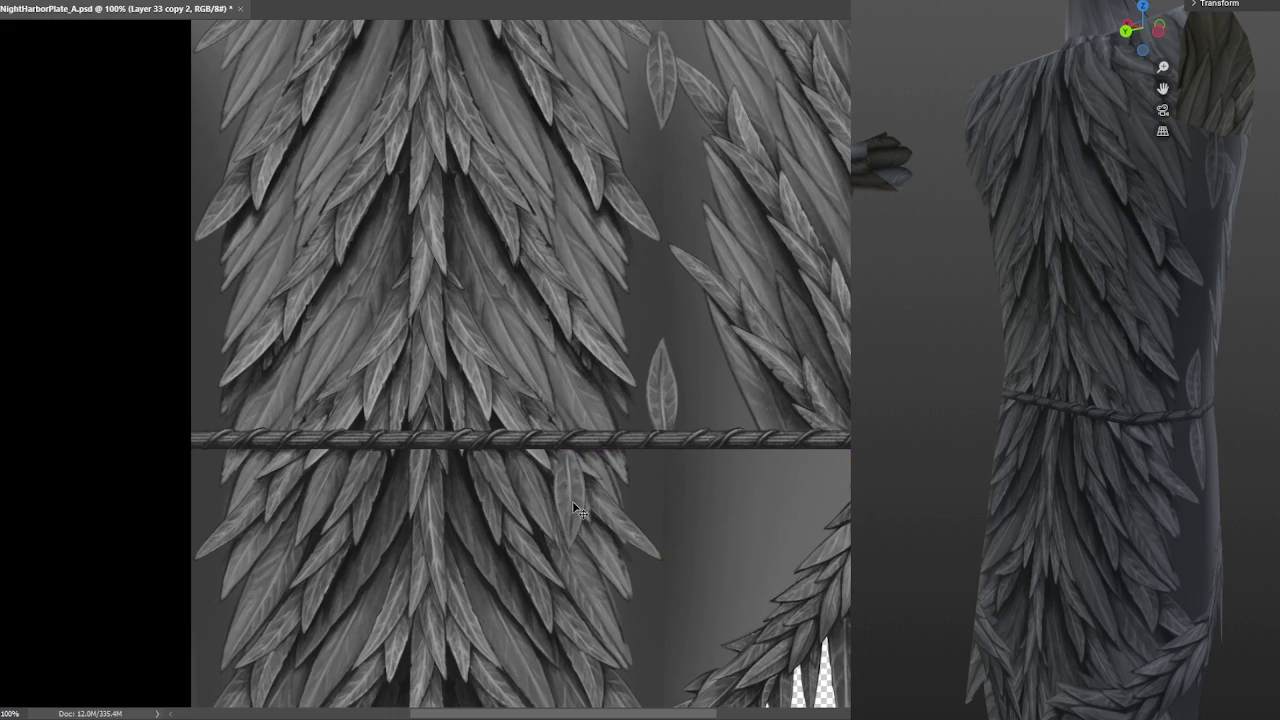
key("ctrl+z")
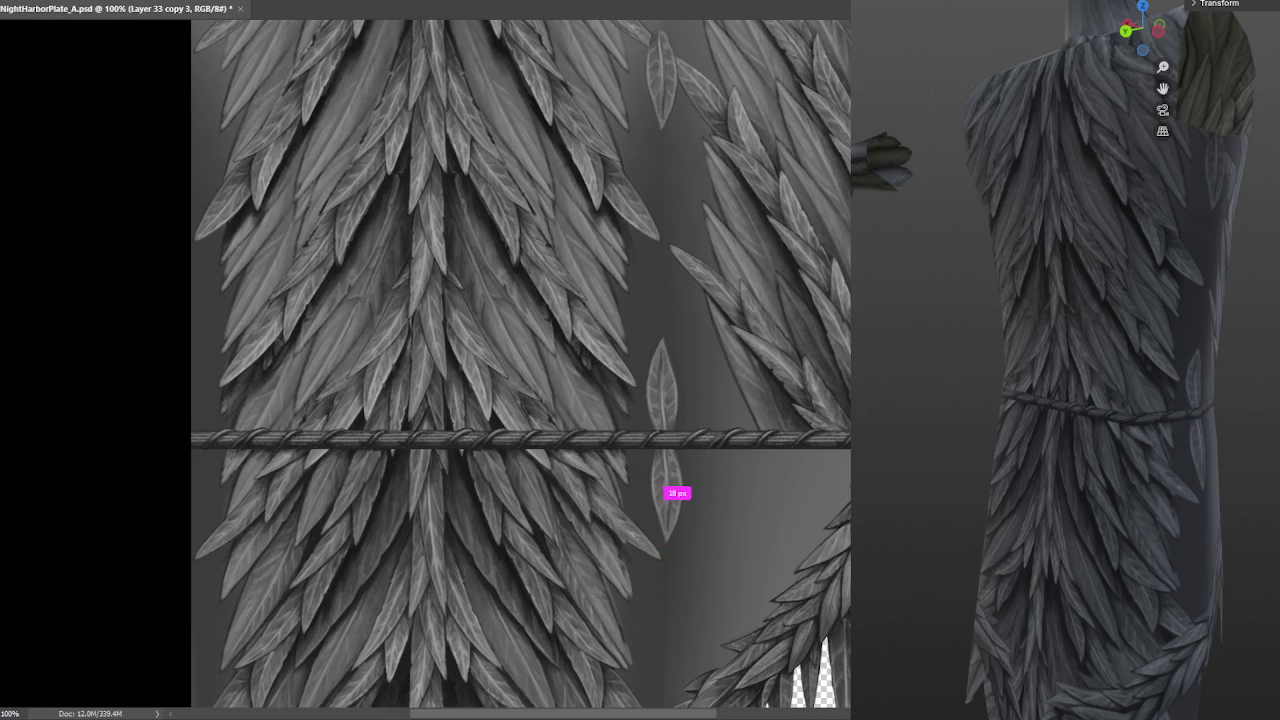
left_click_drag(667, 488, 630, 487, "alt")
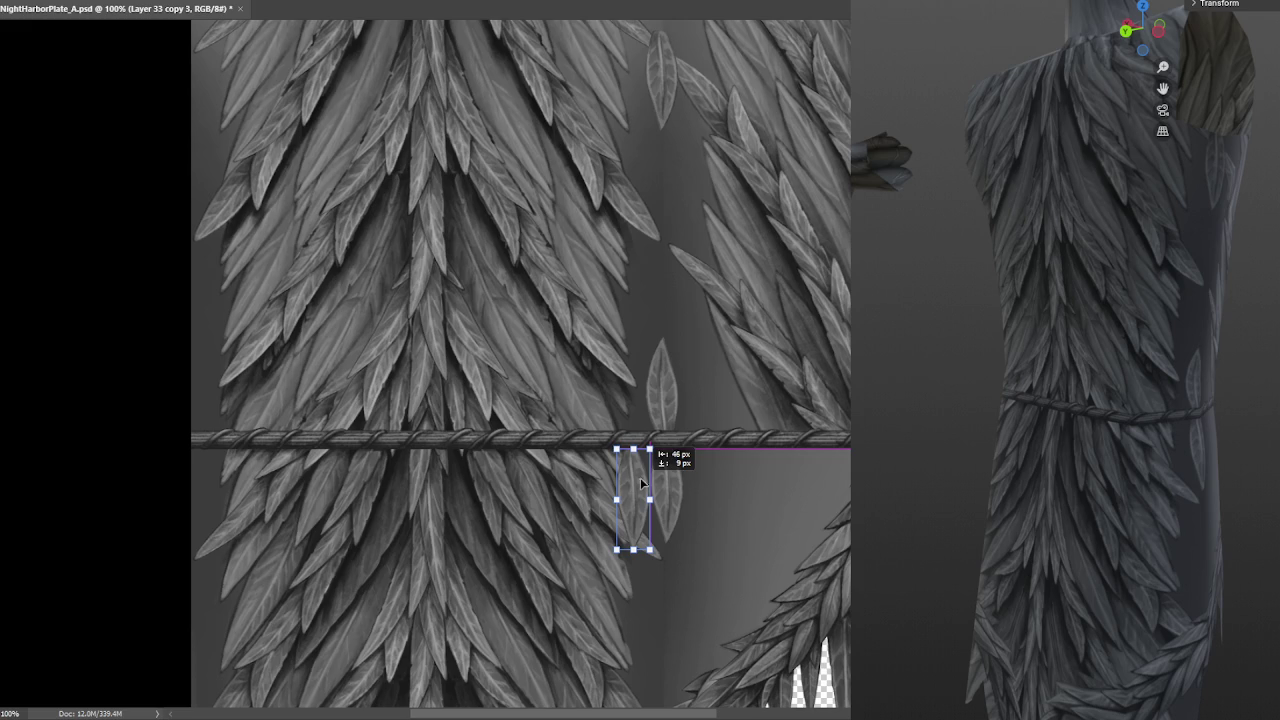
left_click_drag(675, 542, 690, 540)
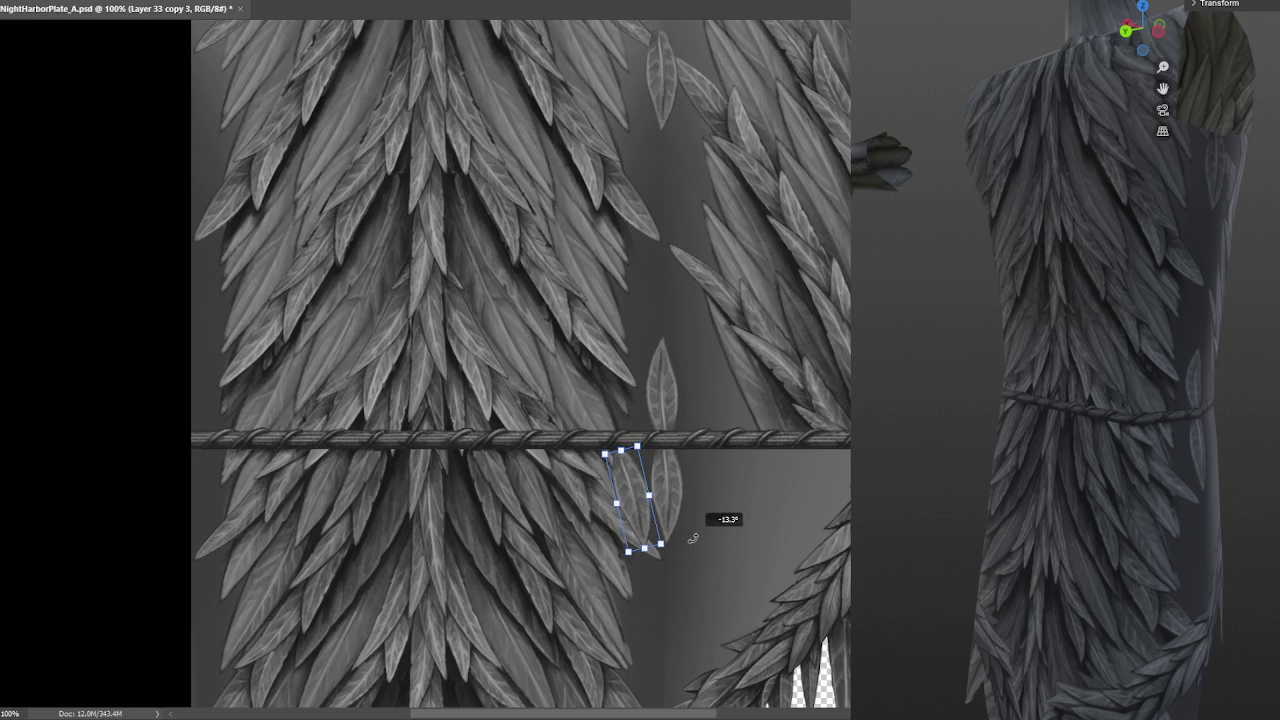
key("Return")
Flip the leaf copy horizontally, rotate it to about 152°, and set it beside the original
key("ctrl+t")
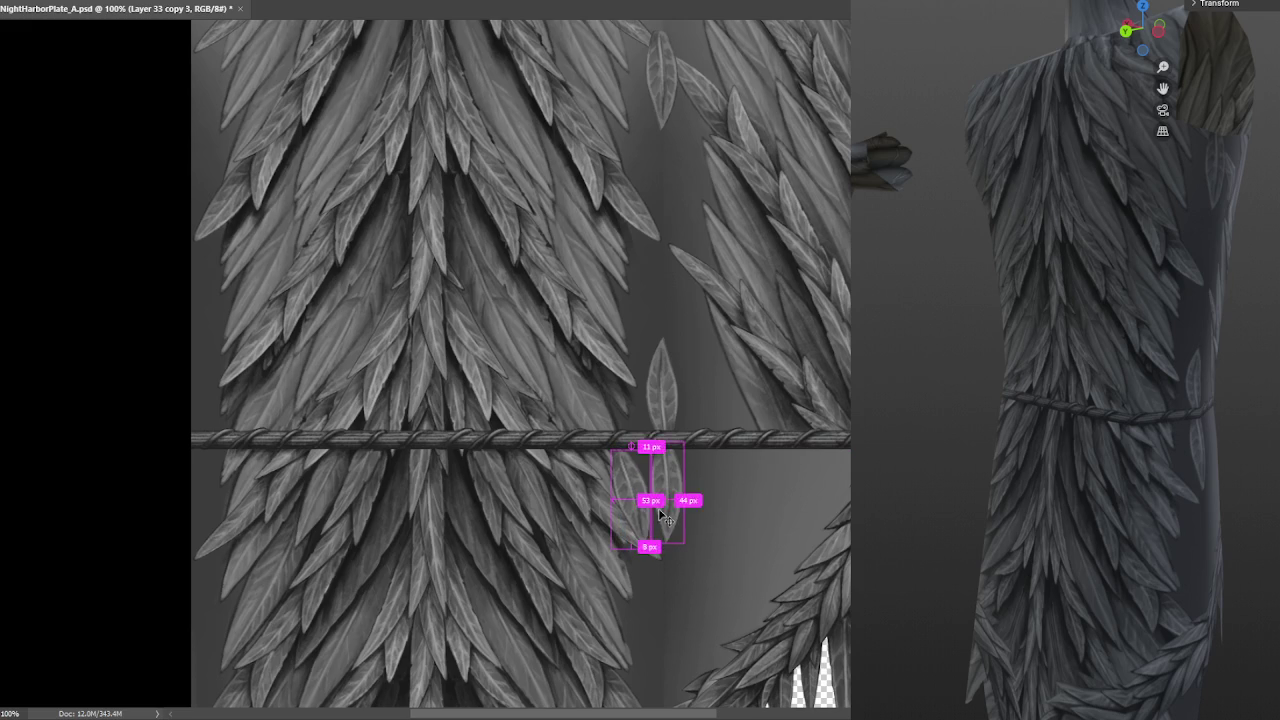
right_click(614, 518)
left_click(680, 486)
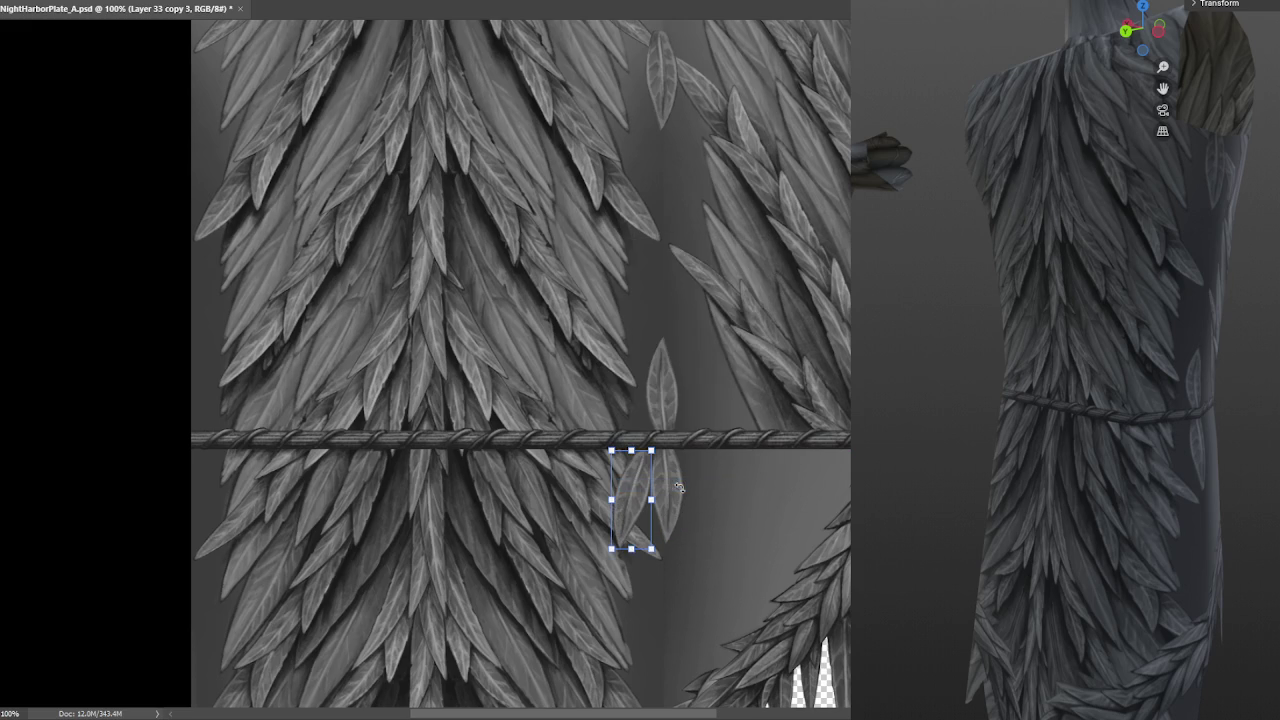
left_click_drag(700, 540, 716, 512)
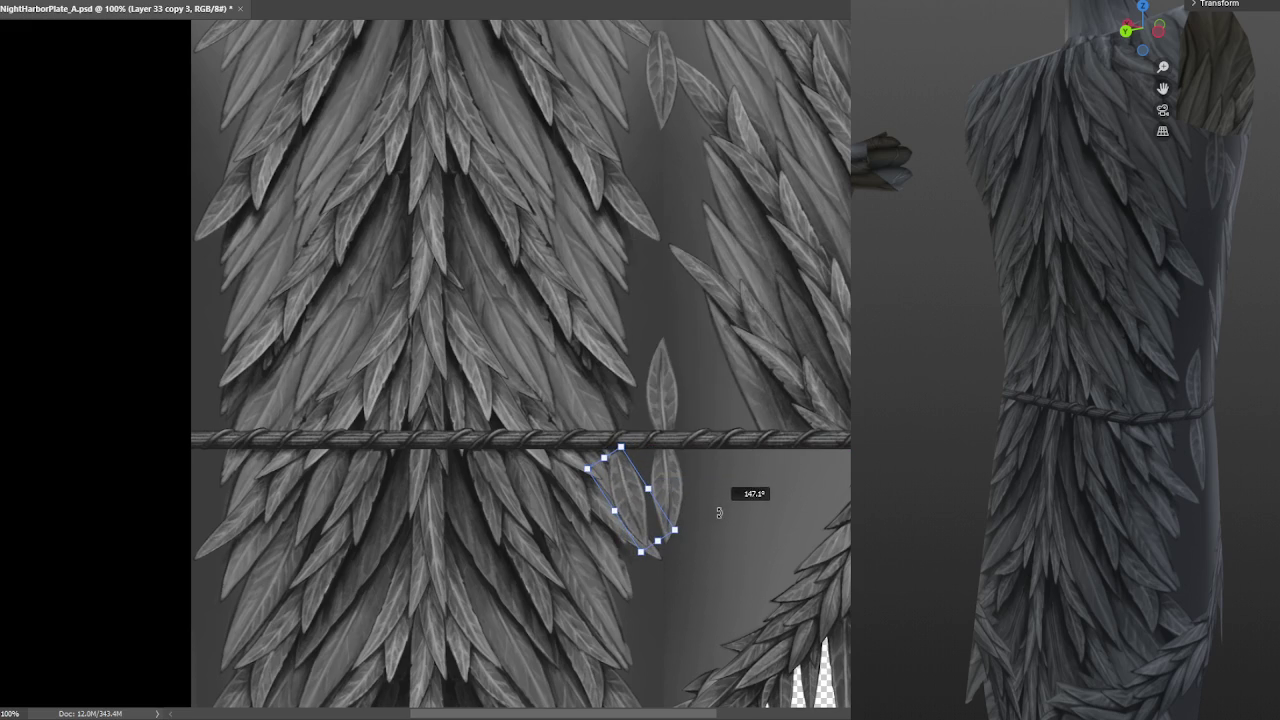
mouse_move(625, 516)
left_mouse_down()
mouse_move(630, 501)
mouse_move(648, 507)
left_mouse_up()
key("Return")
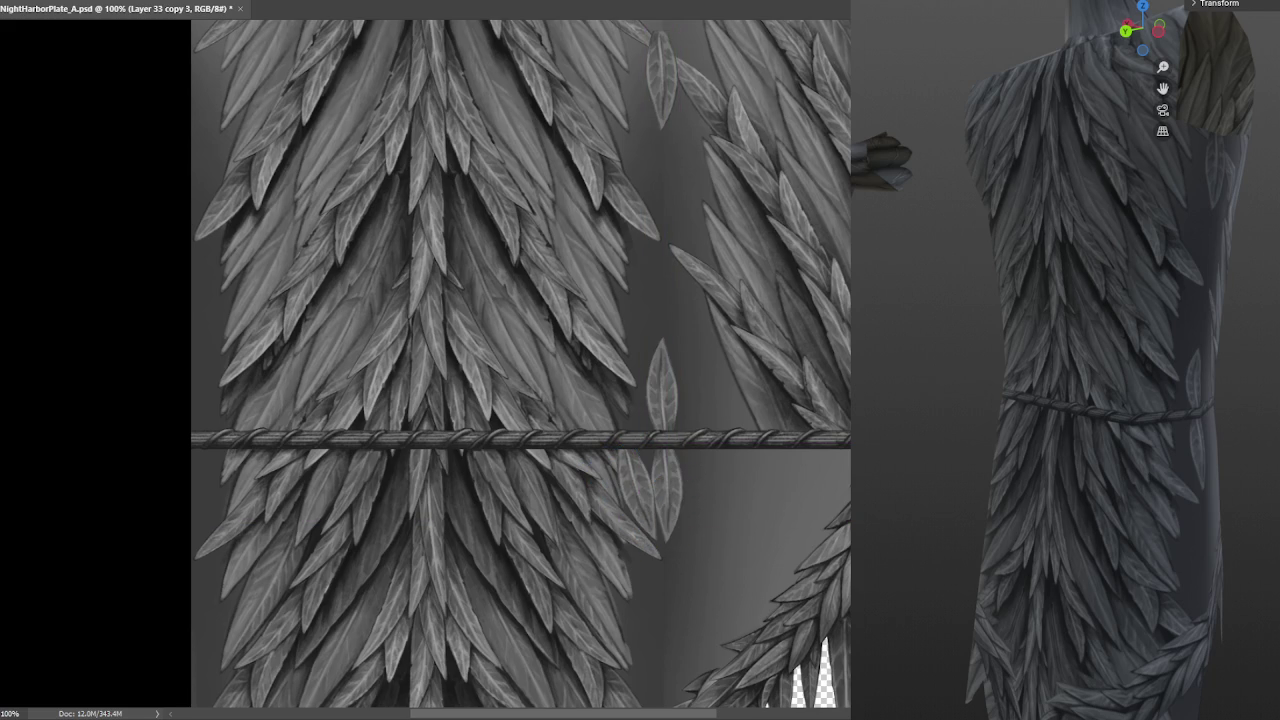
Add another leaf copy left of the lower leaf, rotated 30°
left_click_drag(661, 490, 643, 492, "alt")
key("ctrl+t")
mouse_move(688, 442)
left_mouse_down()
mouse_move(700, 450)
mouse_move(681, 463)
mouse_move(708, 486)
left_mouse_up()
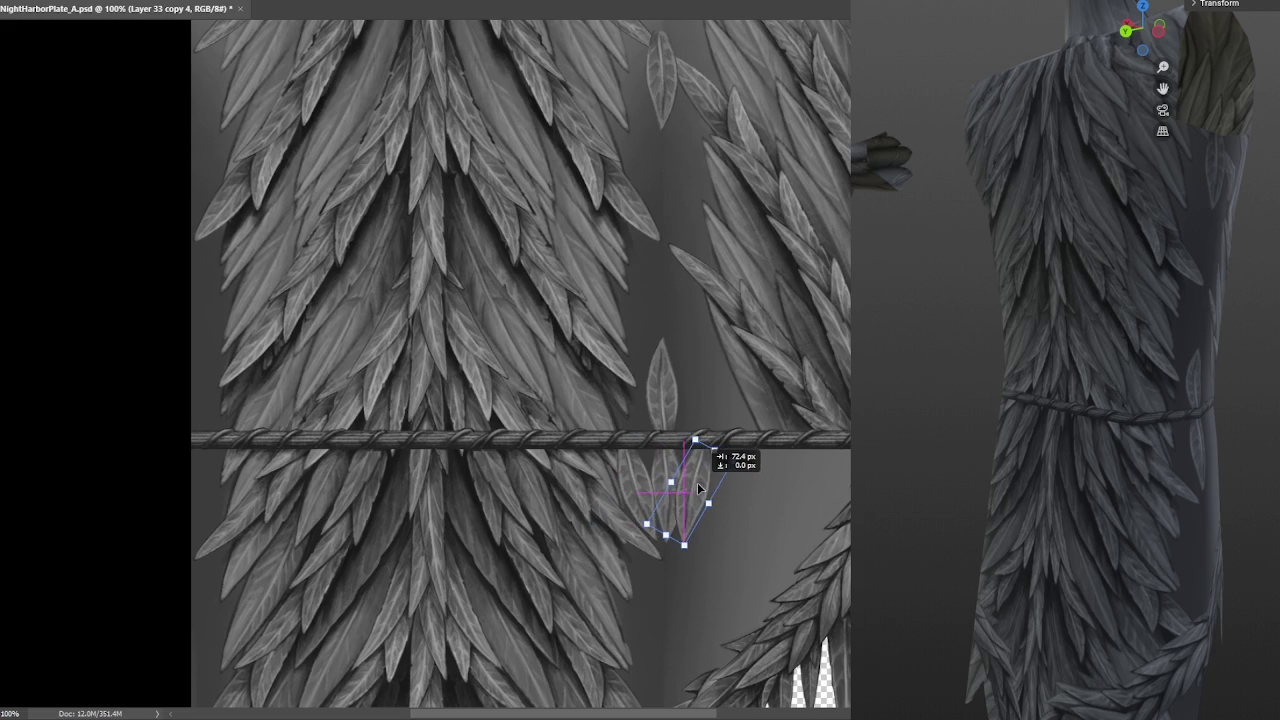
key("Return")
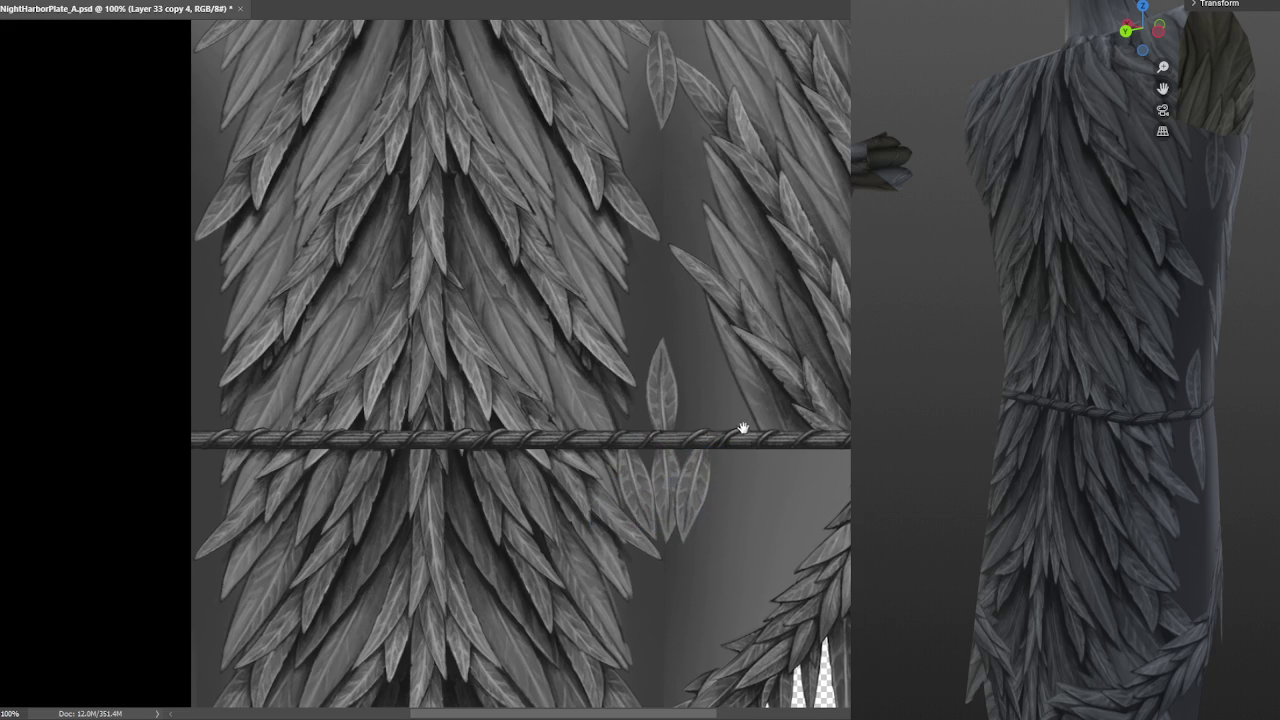
Save NightHarborPlate_A.psd and orbit the 3D model to check its sparse-leaf side
left_click_drag(740, 429, 717, 438)
key("ctrl+s")
mouse_move(1117, 419)
middle_mouse_down()
mouse_move(1144, 423)
mouse_move(1136, 454)
middle_mouse_up()
mouse_move(1045, 499)
middle_mouse_down()
mouse_move(1056, 507)
mouse_move(1028, 510)
mouse_move(1170, 503)
mouse_move(1103, 500)
middle_mouse_up()
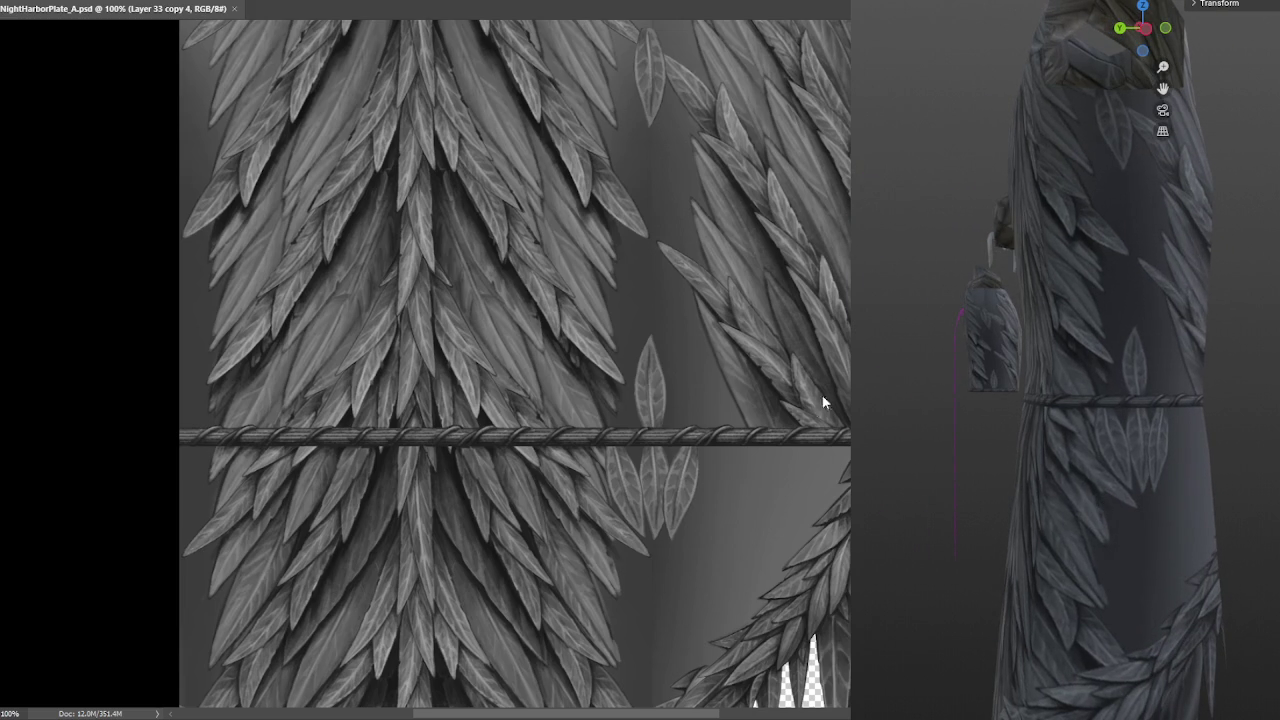
Zoom out and lasso-select the hand-placed leaves near the rope
key("ctrl+minus")
scroll(766, 400, "down", 1)
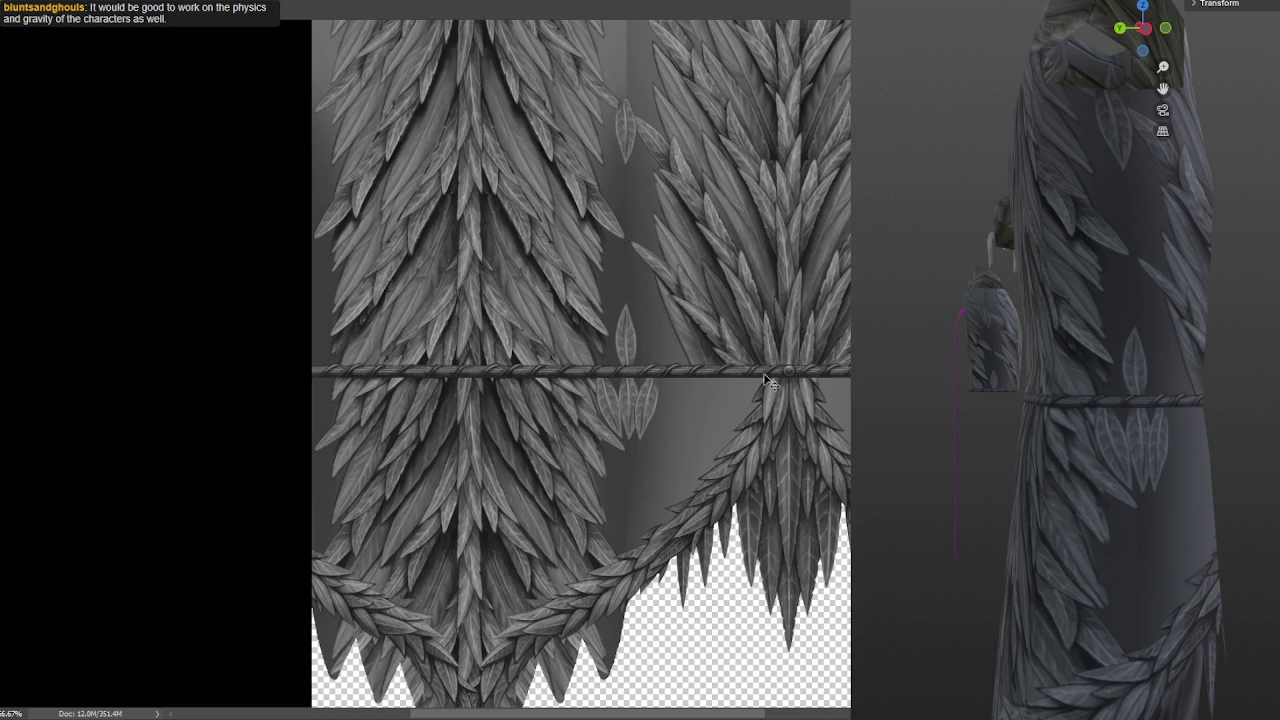
scroll(684, 358, "up", 1)
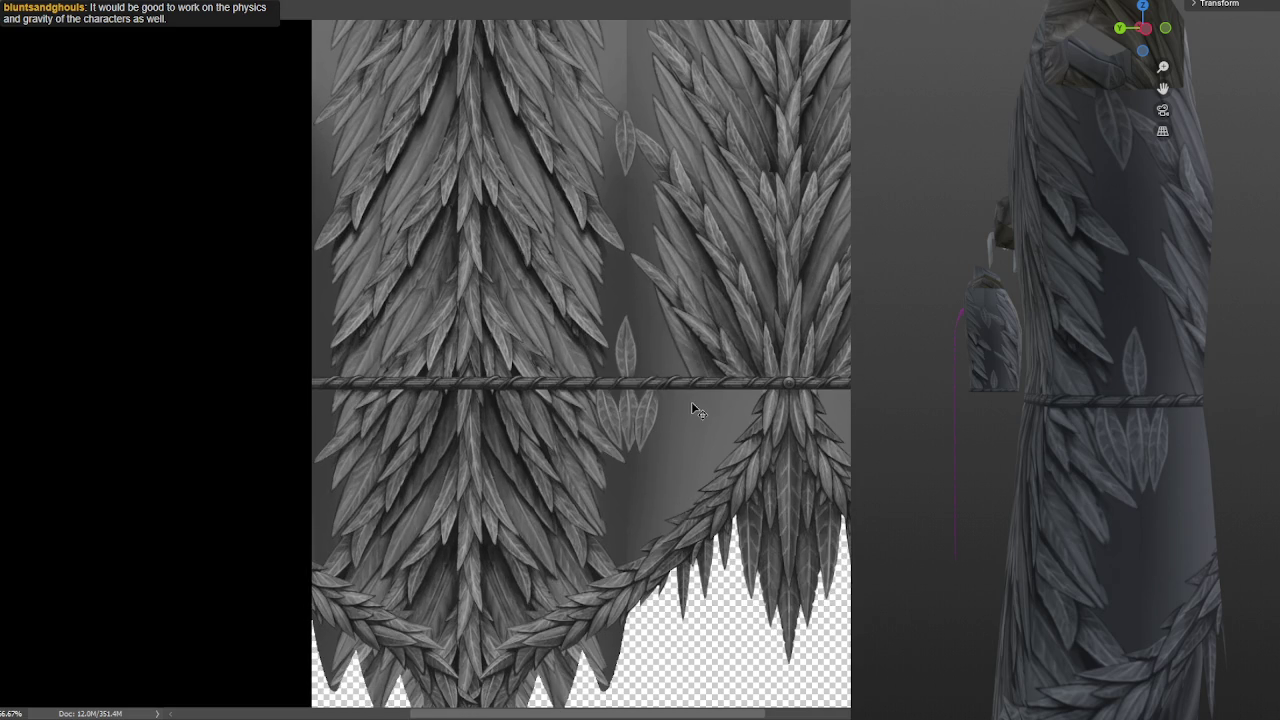
scroll(691, 401, "up", 3, "alt")
scroll(755, 379, "down", 2, "alt")
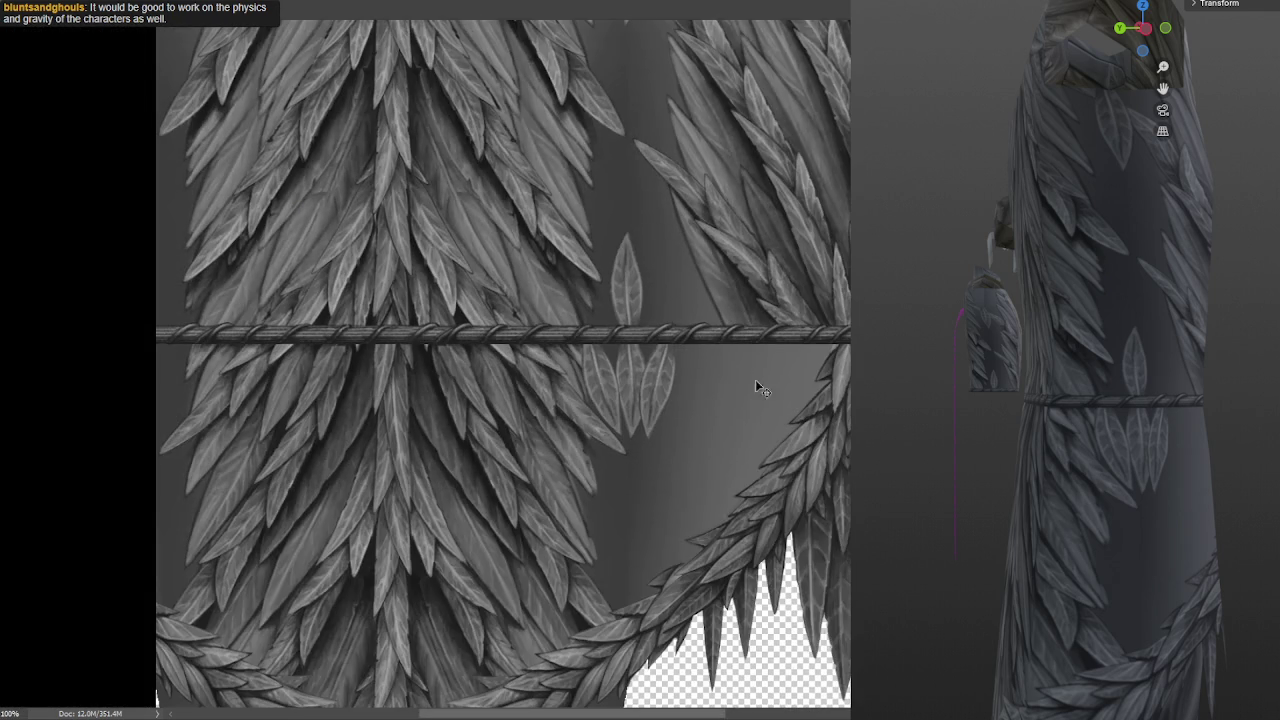
key("ctrl")
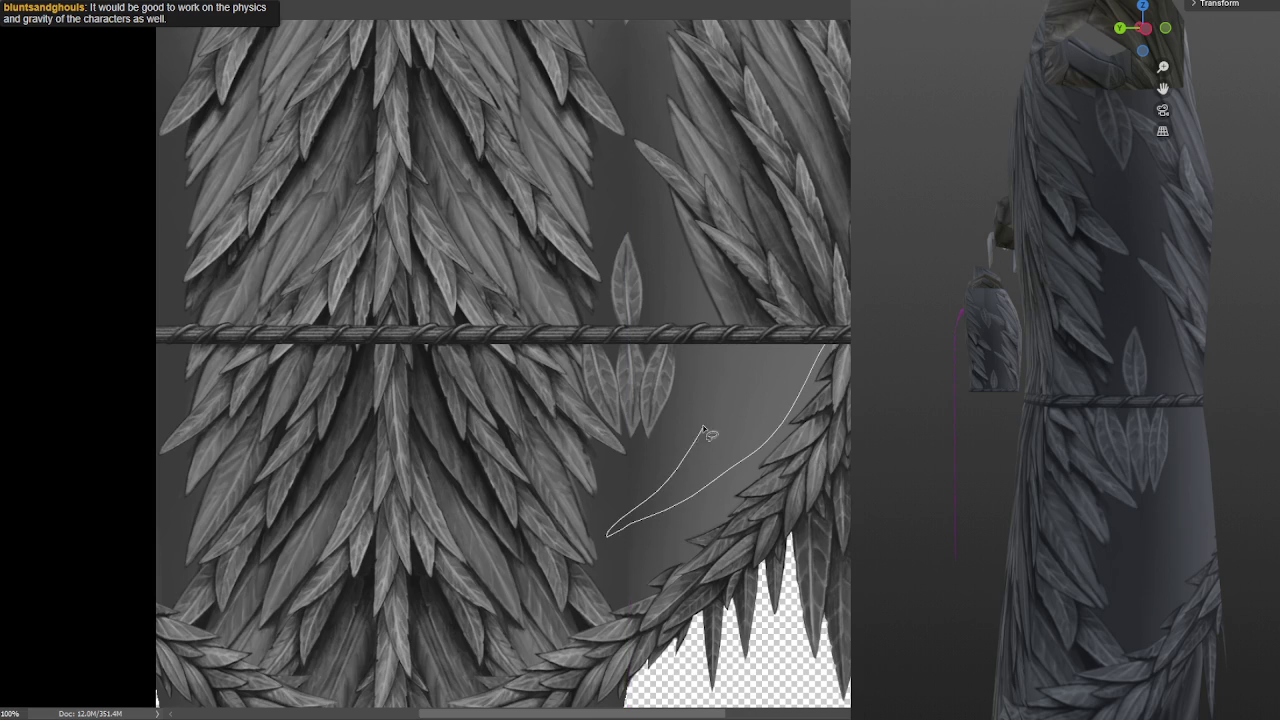
mouse_move(620, 533)
left_mouse_down()
mouse_move(668, 452)
mouse_move(600, 420)
mouse_move(630, 585)
left_mouse_up()
left_click_drag(620, 412, 695, 468)
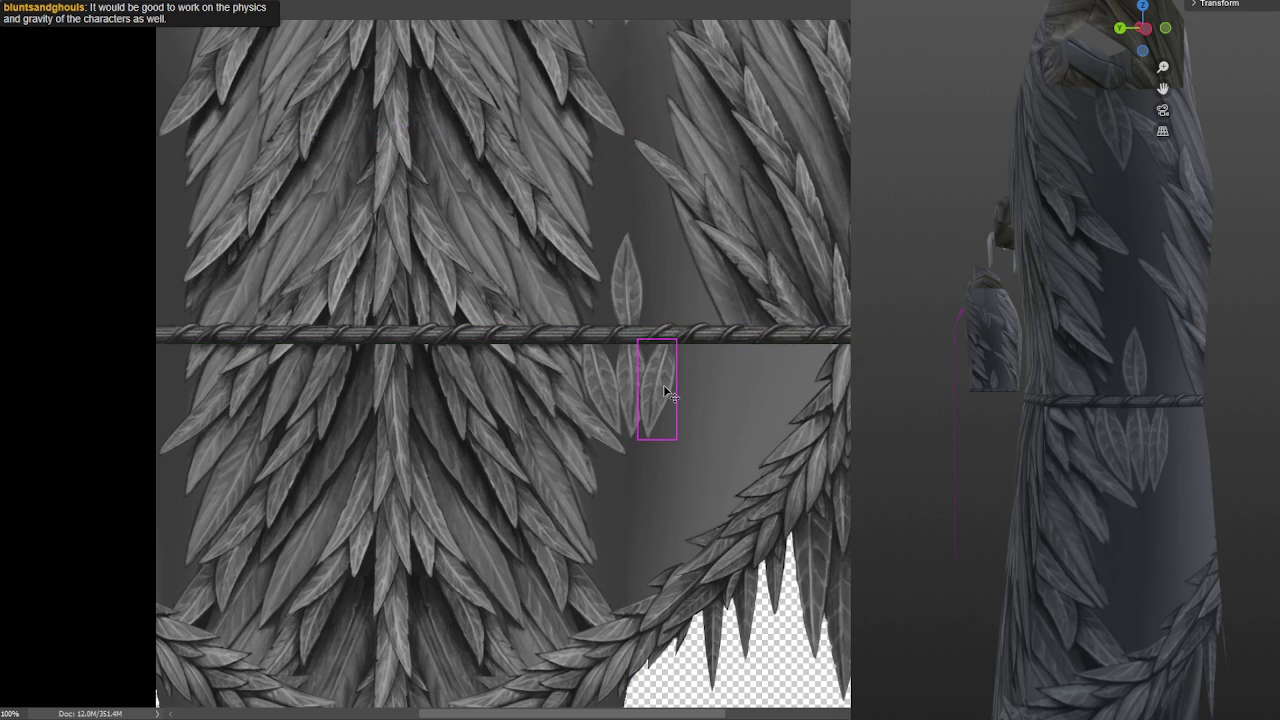
Delete the hand-placed leaves beneath the rope, clearing that area
key("ctrl+z")
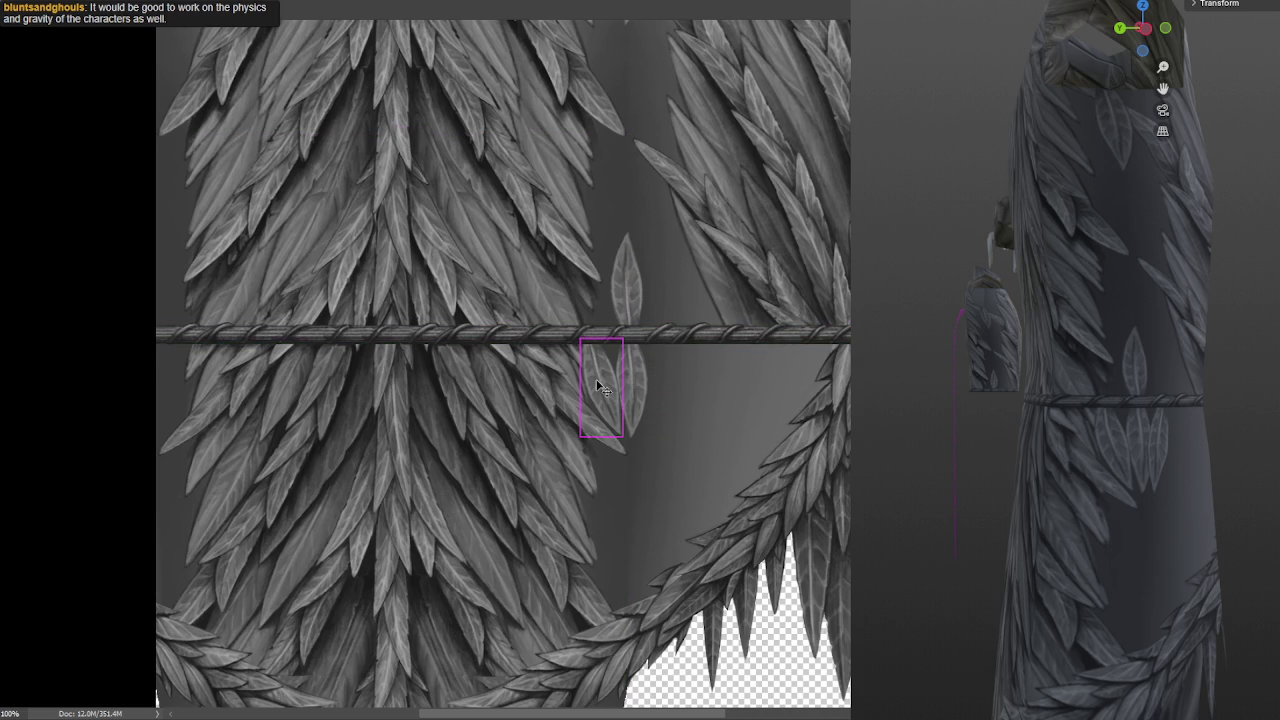
left_click_drag(596, 379, 626, 376)
key("Delete")
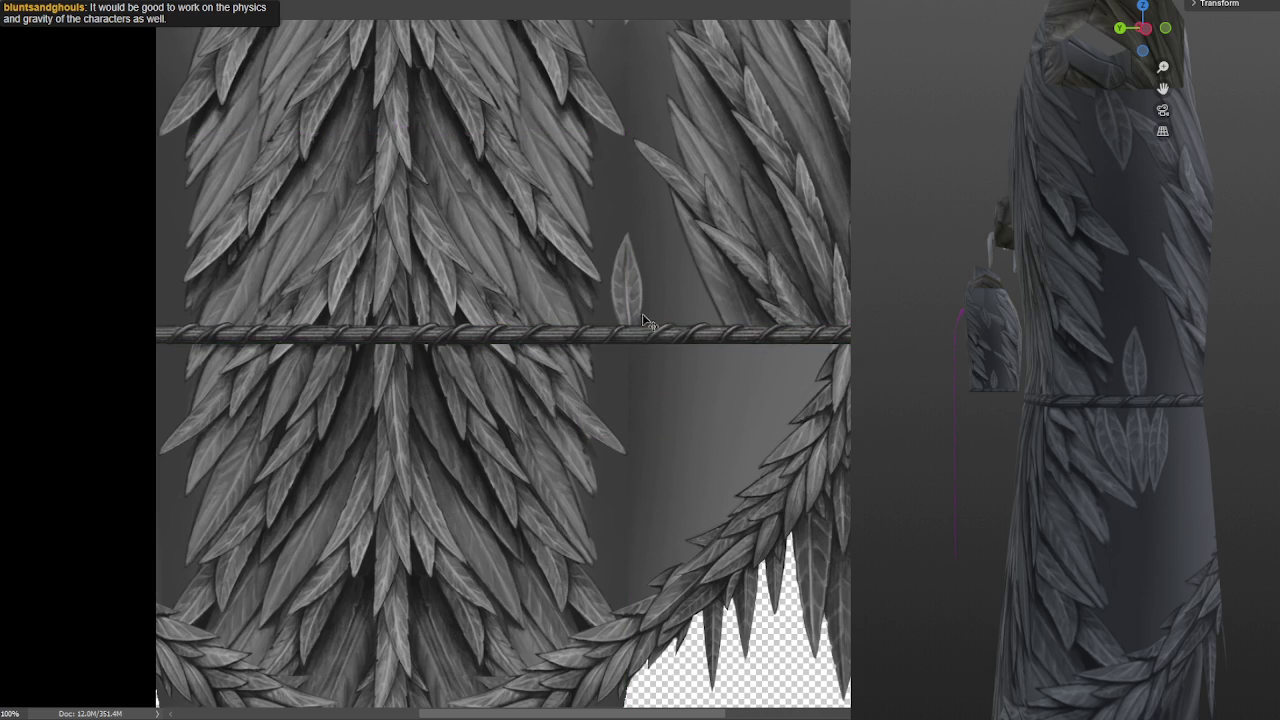
key("Delete")
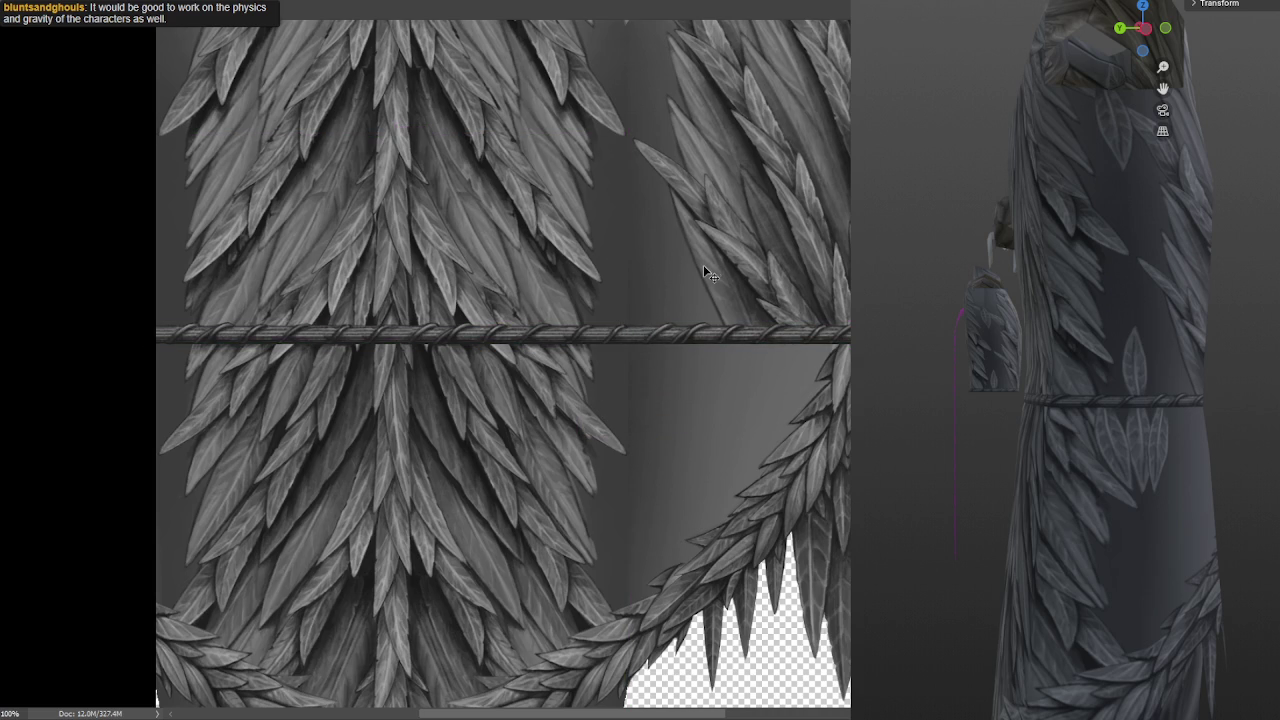
scroll(726, 423, "up", 3)
scroll(726, 427, "down", 1, "alt")
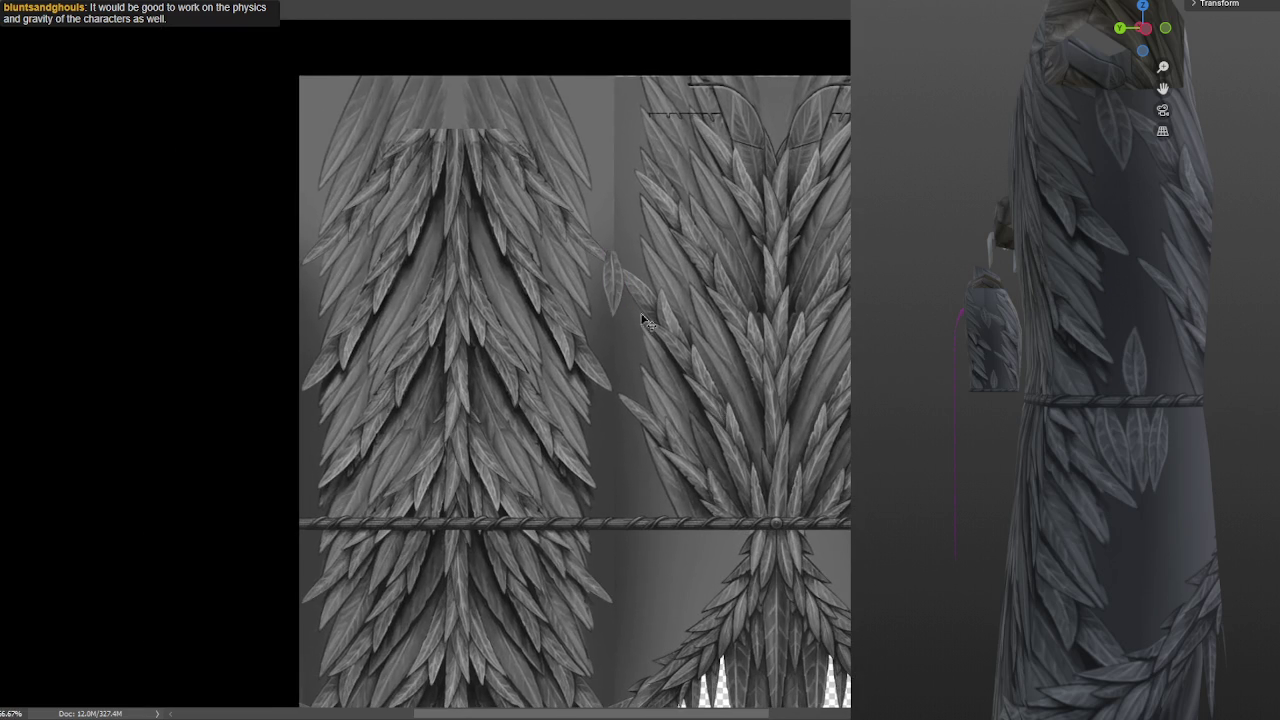
key("Delete")
key("ctrl+z")
key("ctrl+z")
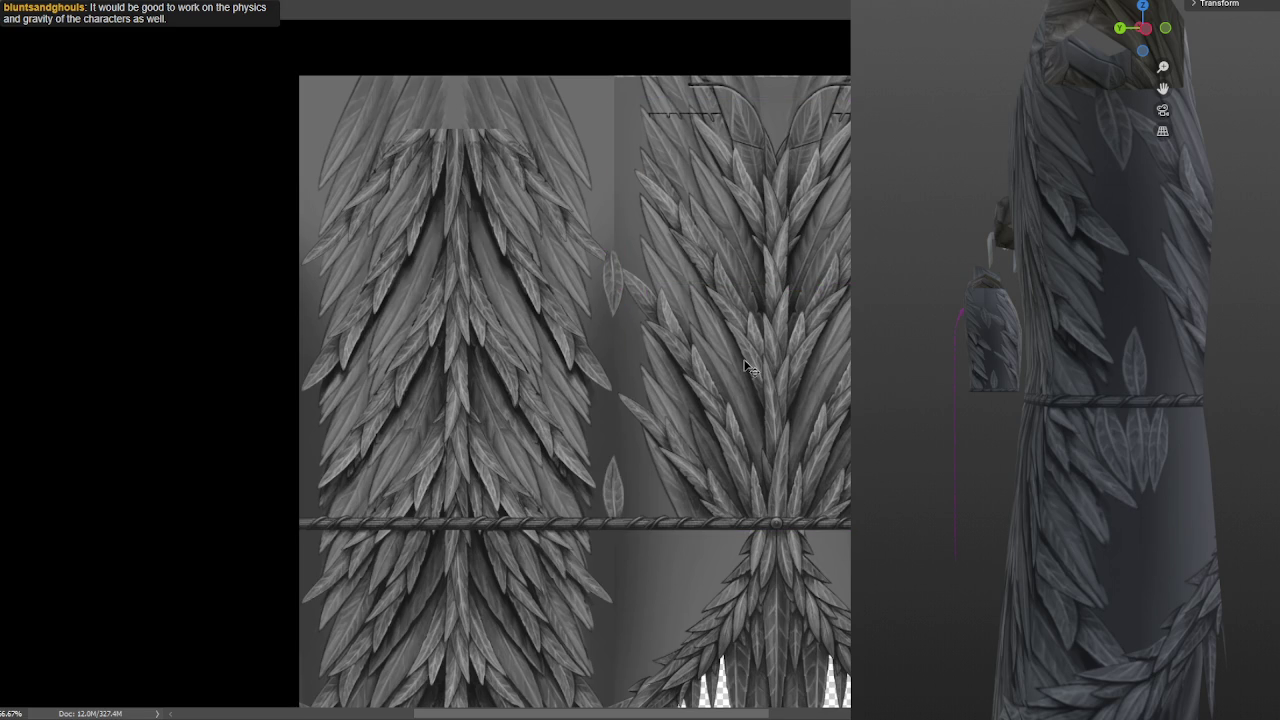
key("ctrl+z")
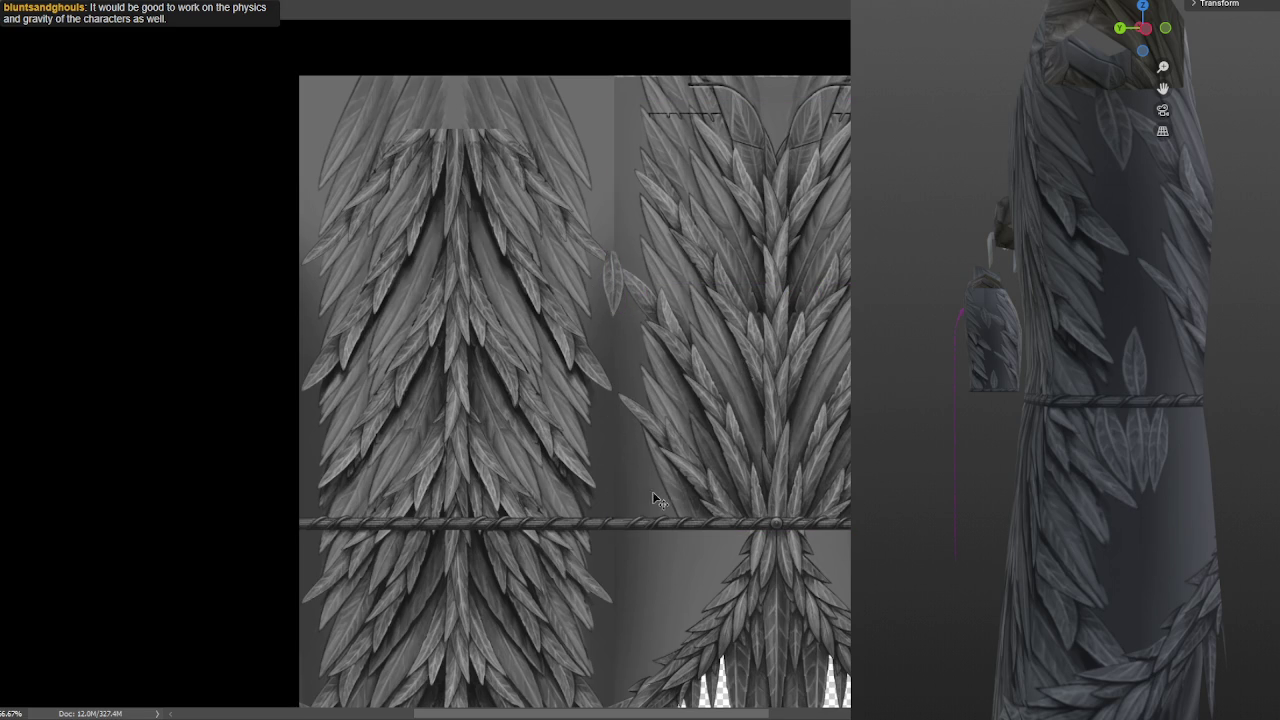
mouse_move(624, 498)
left_mouse_down()
mouse_move(632, 378)
mouse_move(634, 420)
left_mouse_up()
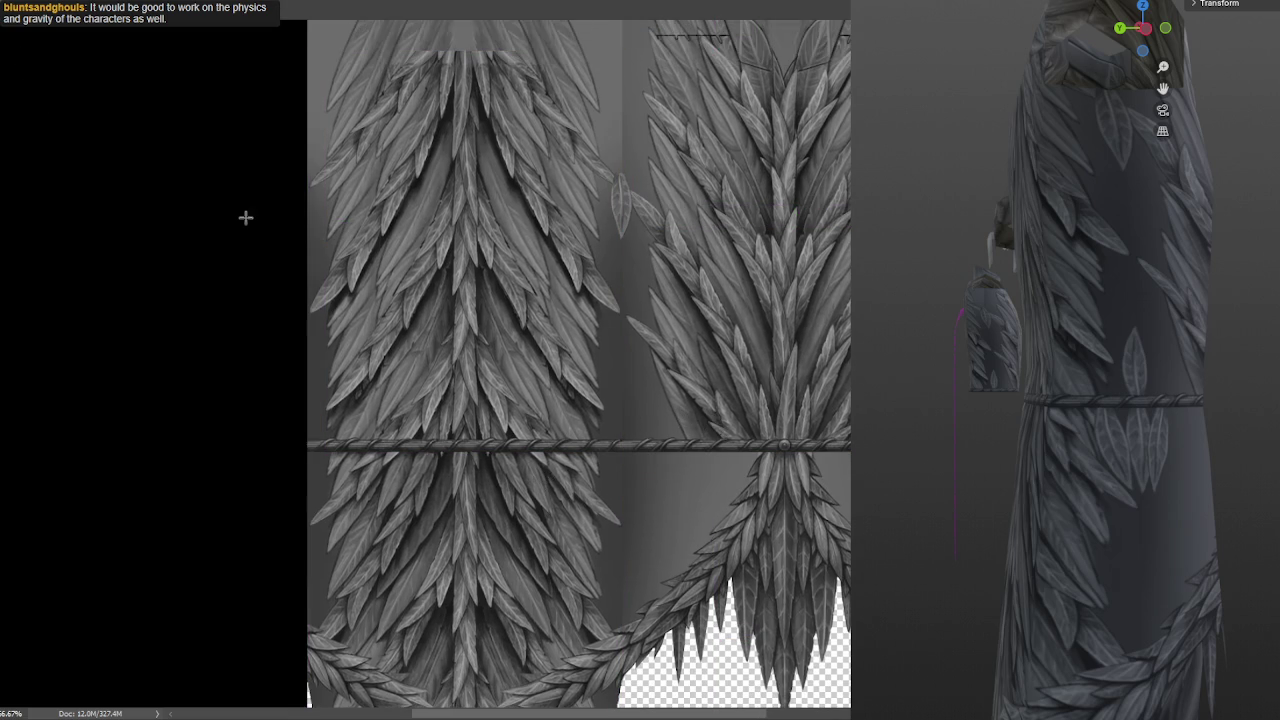
left_click_drag(498, 410, 505, 312)
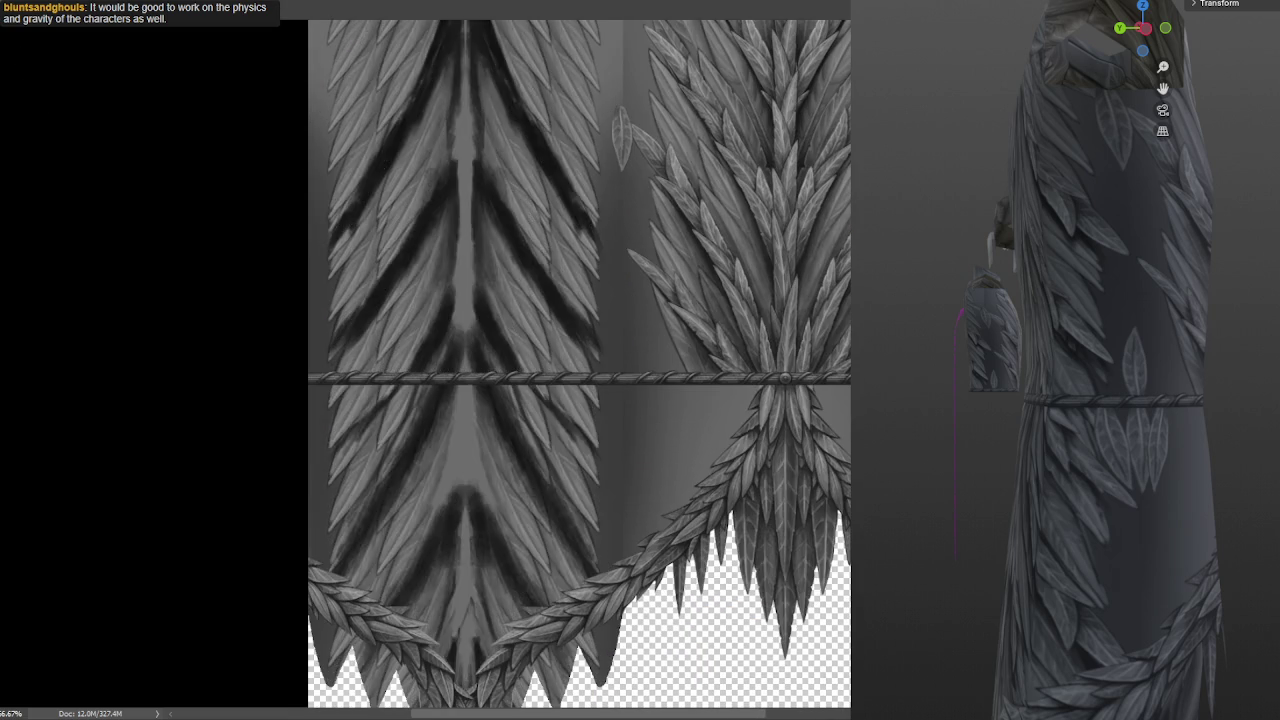
key("Delete")
key("ctrl+z")
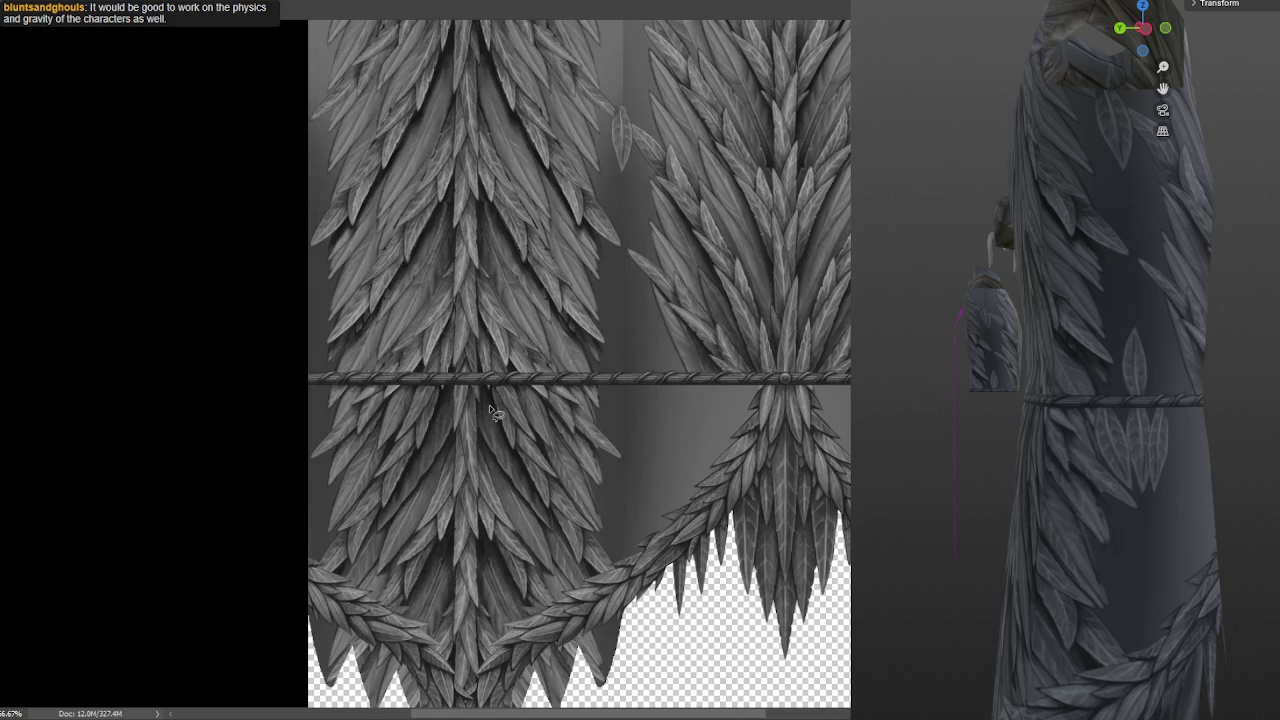
left_click_drag(637, 420, 628, 413)
scroll(578, 398, "up", 2, "alt")
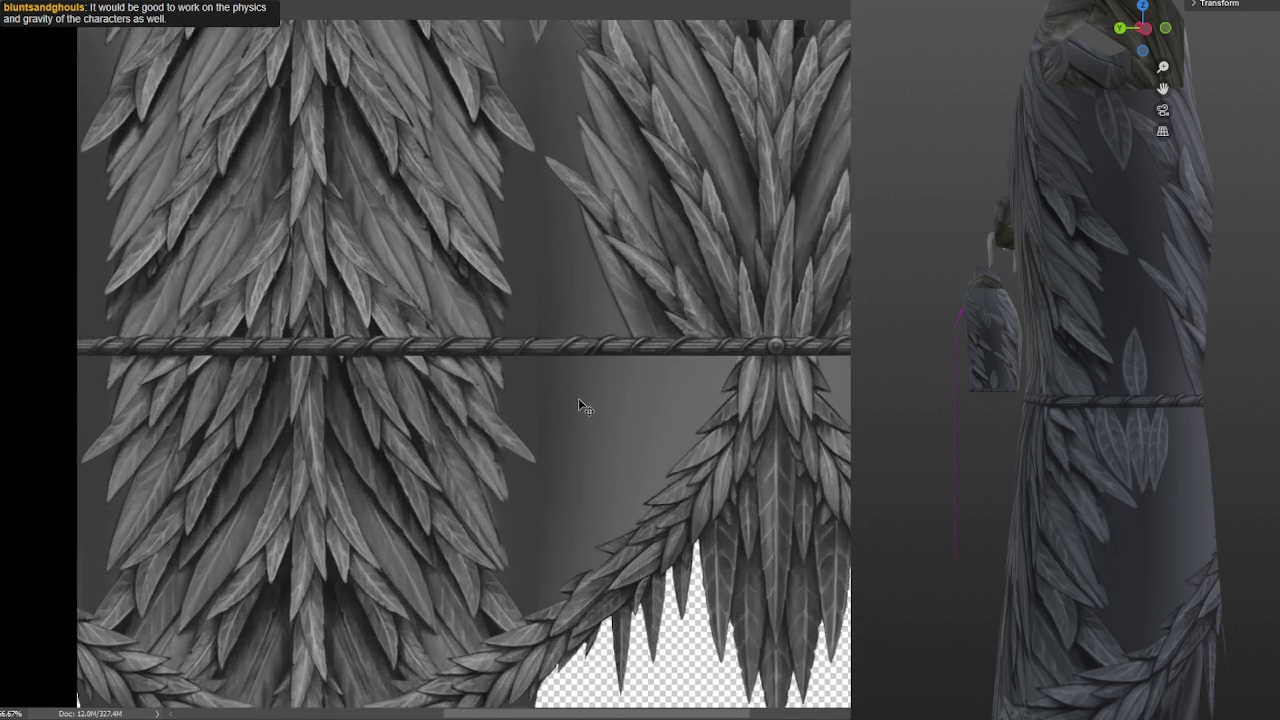
Zoom and pan across the leaf texture down to the lower hem, with the Lasso tool active
scroll(610, 370, "down", 1, "alt")
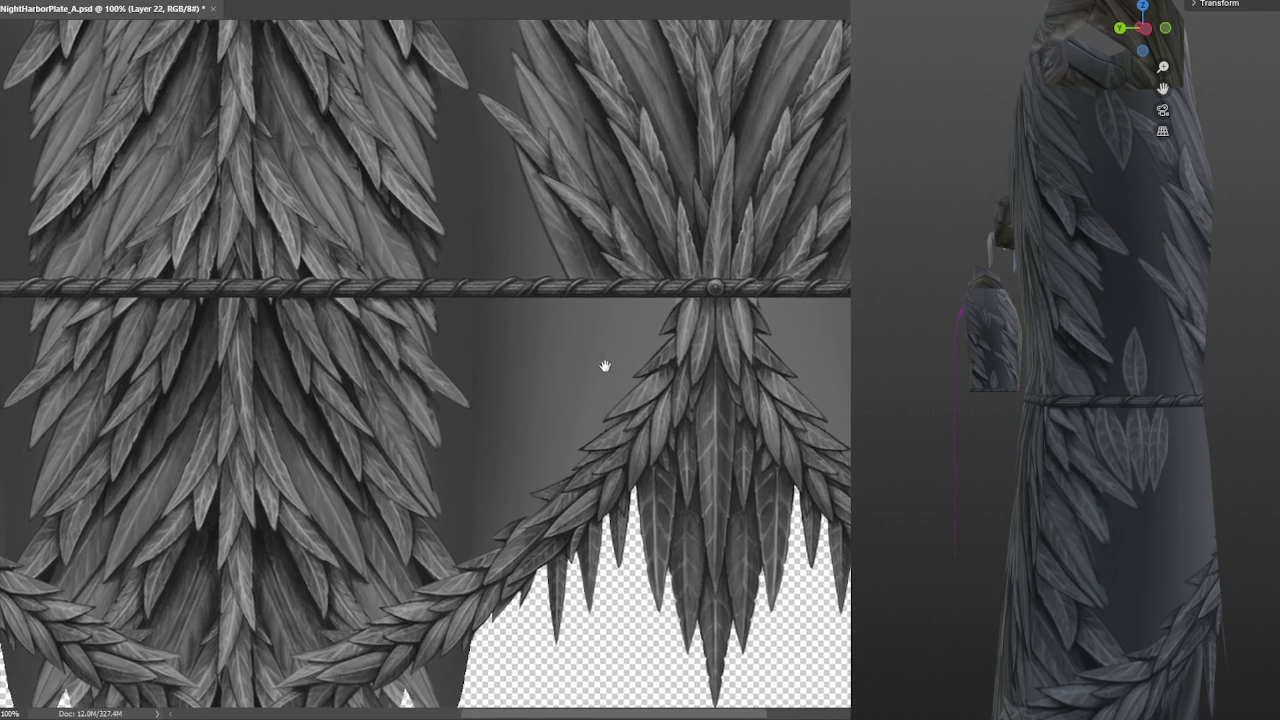
scroll(607, 372, "down", 1, "alt")
scroll(606, 370, "up", 1, "alt")
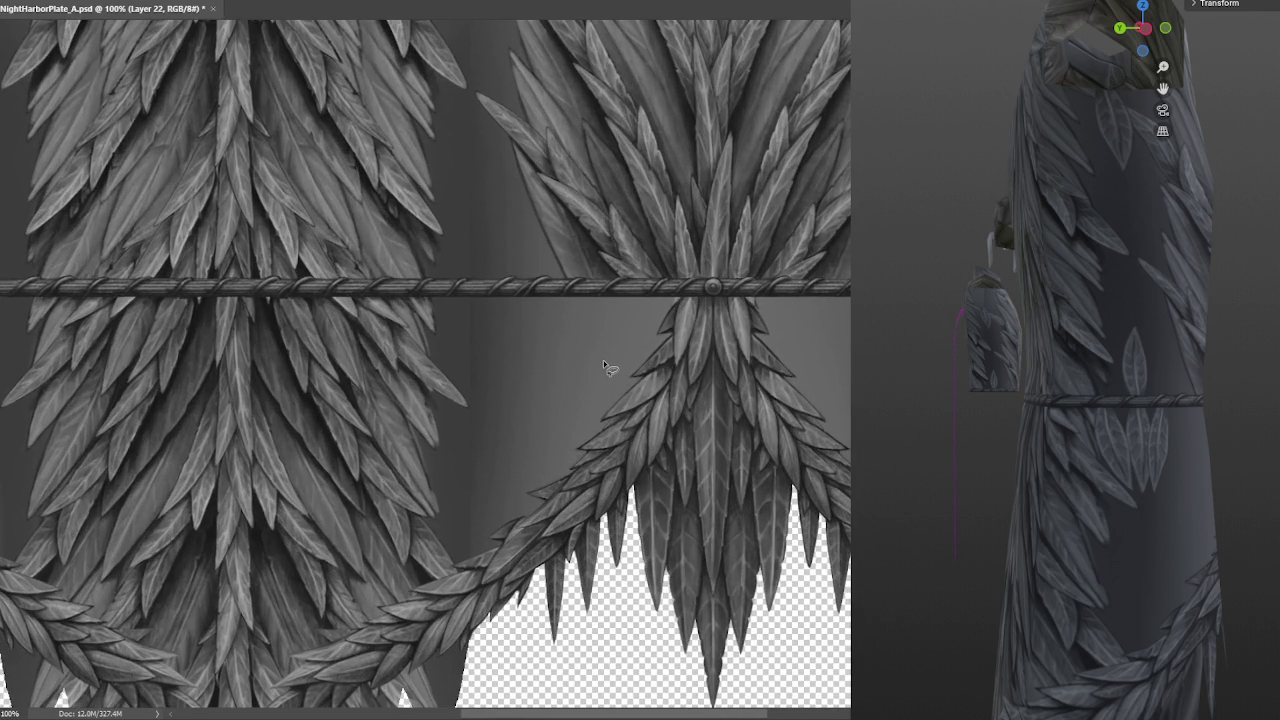
scroll(604, 363, "down", 1, "alt")
scroll(600, 352, "up", 1, "alt")
scroll(599, 365, "up", 1)
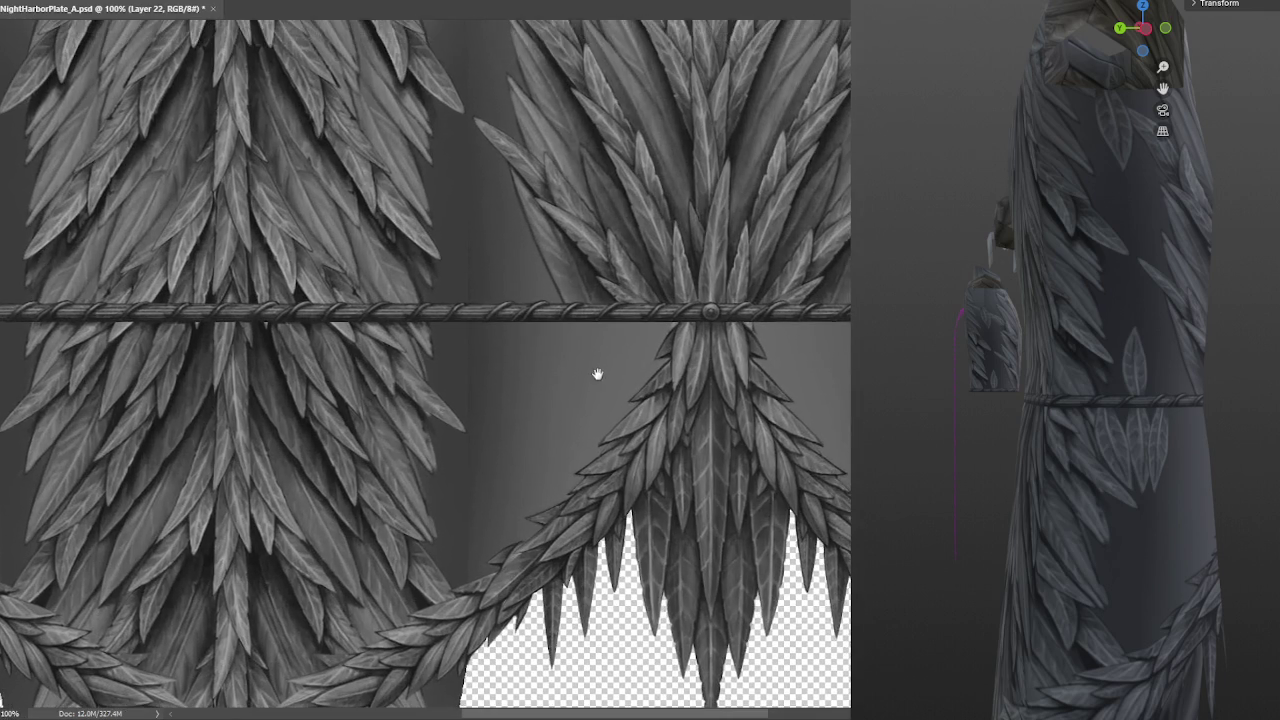
scroll(597, 372, "down", 1, "alt")
key("l")
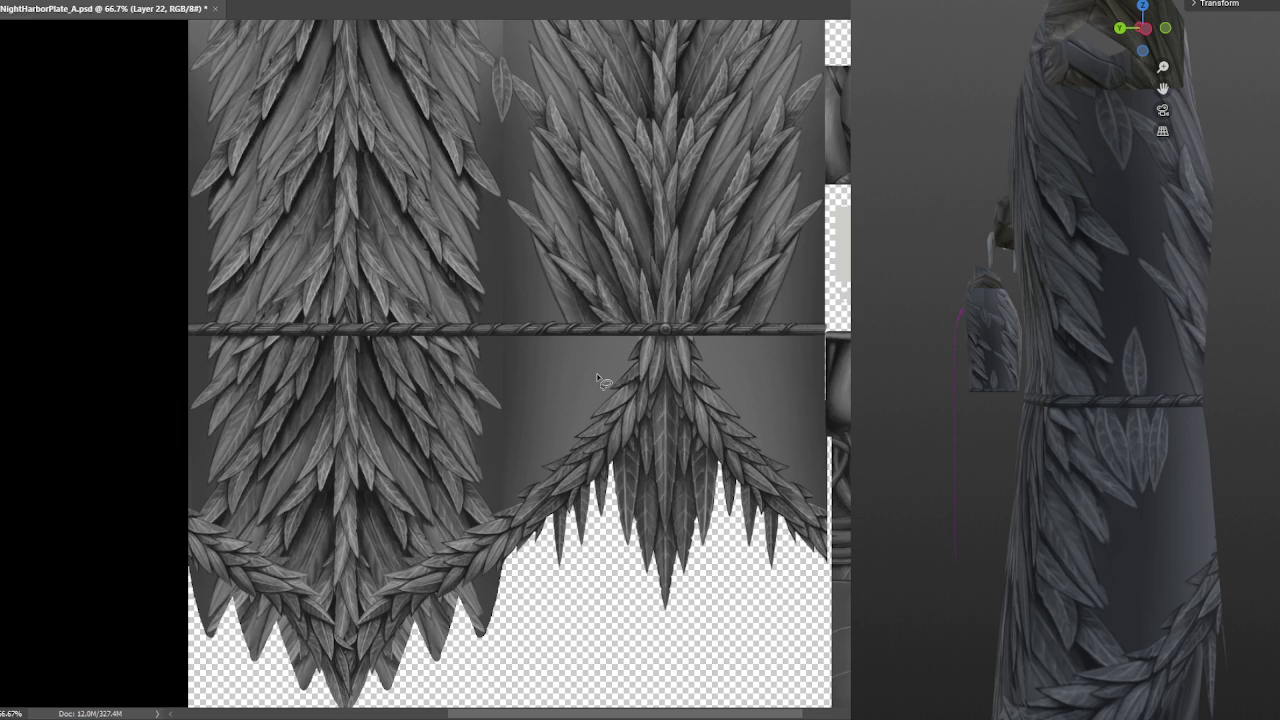
mouse_move(600, 372)
left_mouse_down()
mouse_move(525, 459)
mouse_move(606, 460)
left_mouse_up()
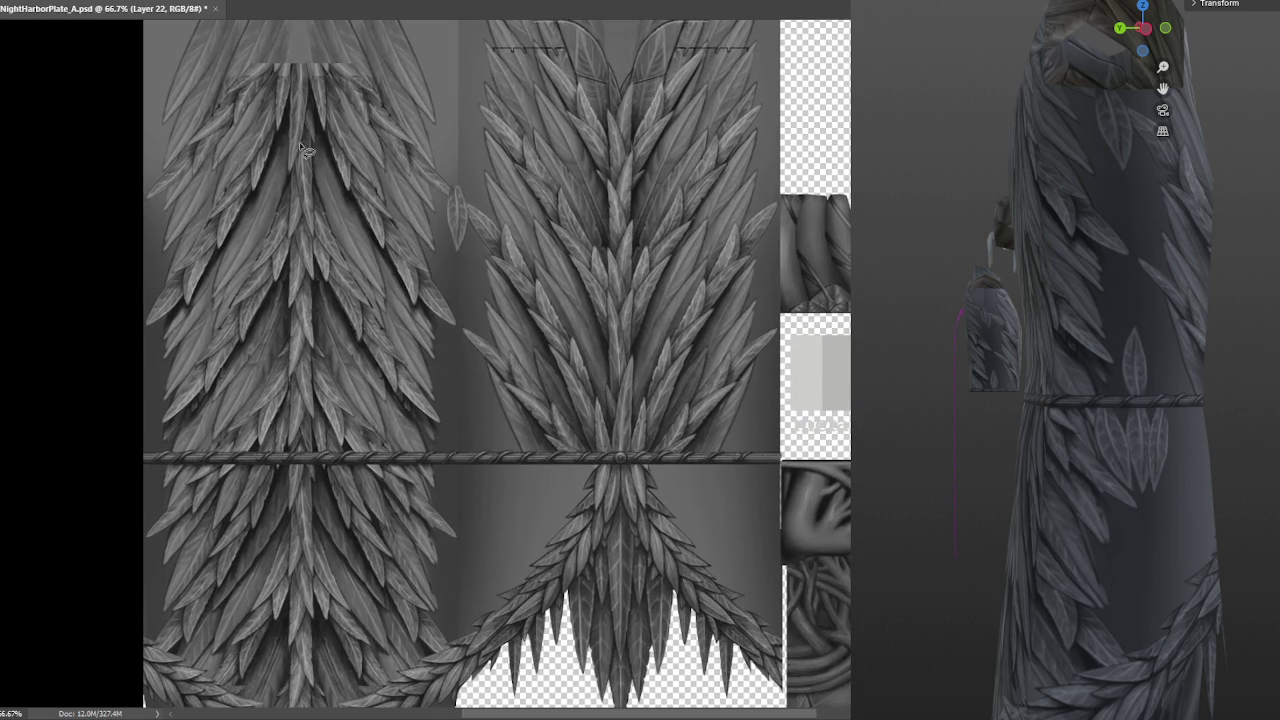
left_click_drag(680, 352, 712, 362)
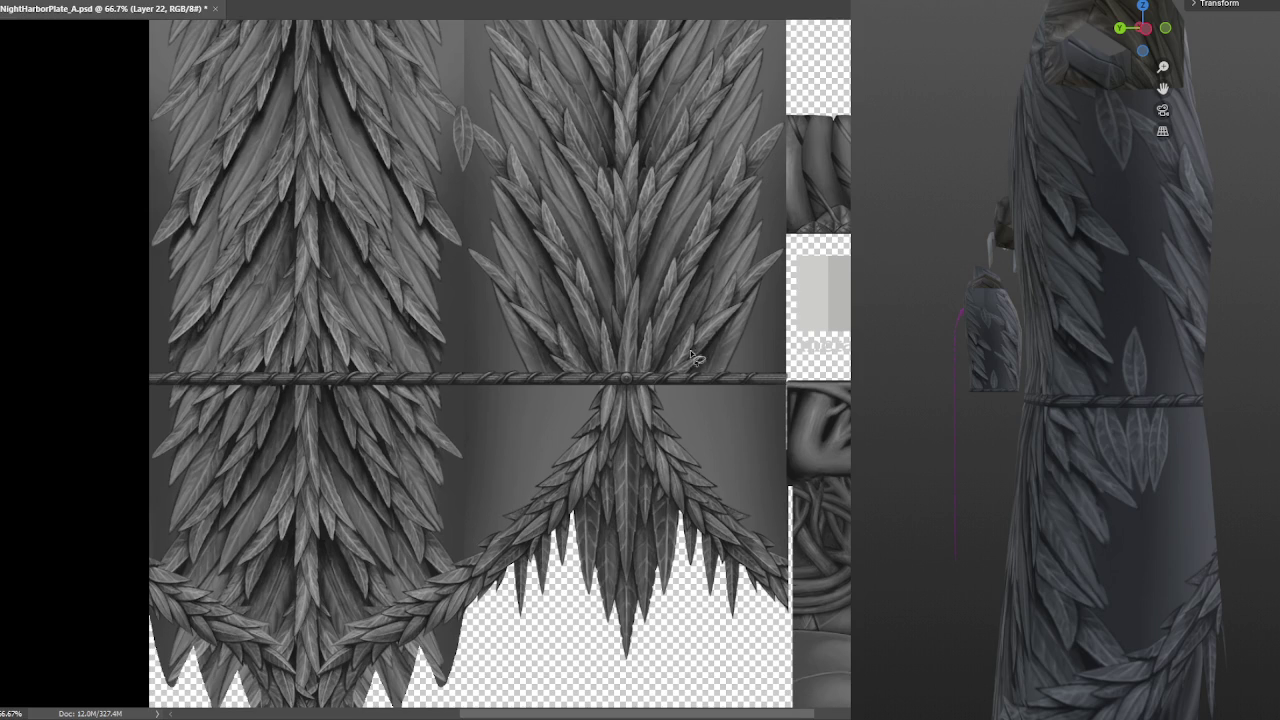
Save NightHarborPlate_A.psd and orbit the 3D preview to a back view
key("ctrl+s")
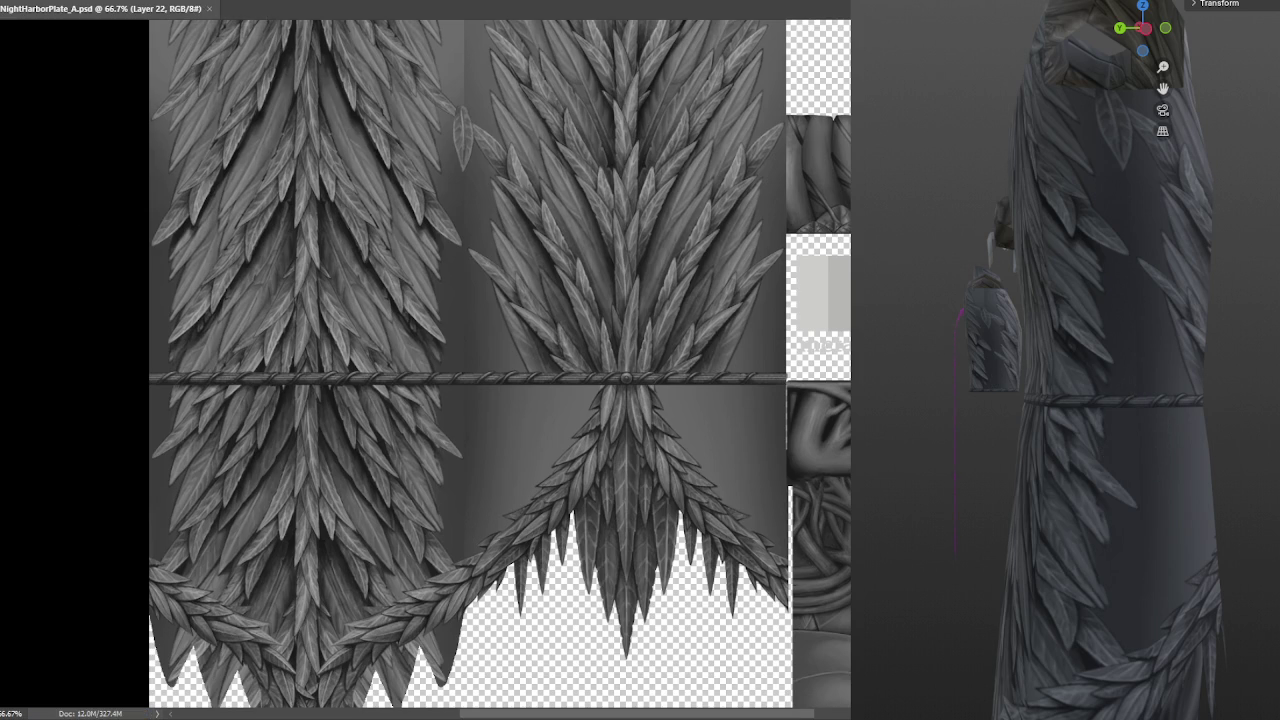
middle_click_drag(950, 331, 905, 332)
scroll(943, 335, "down", 3)
scroll(949, 326, "down", 2)
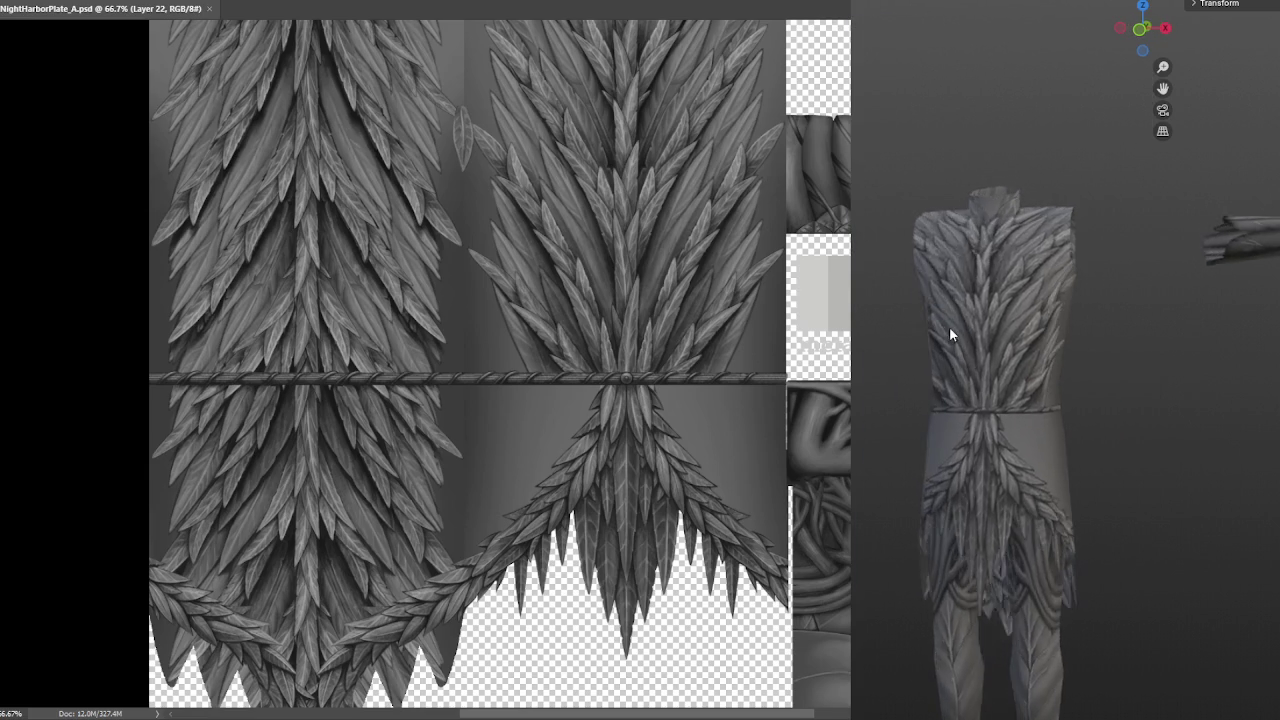
scroll(952, 327, "up", 3)
scroll(994, 333, "up", 2)
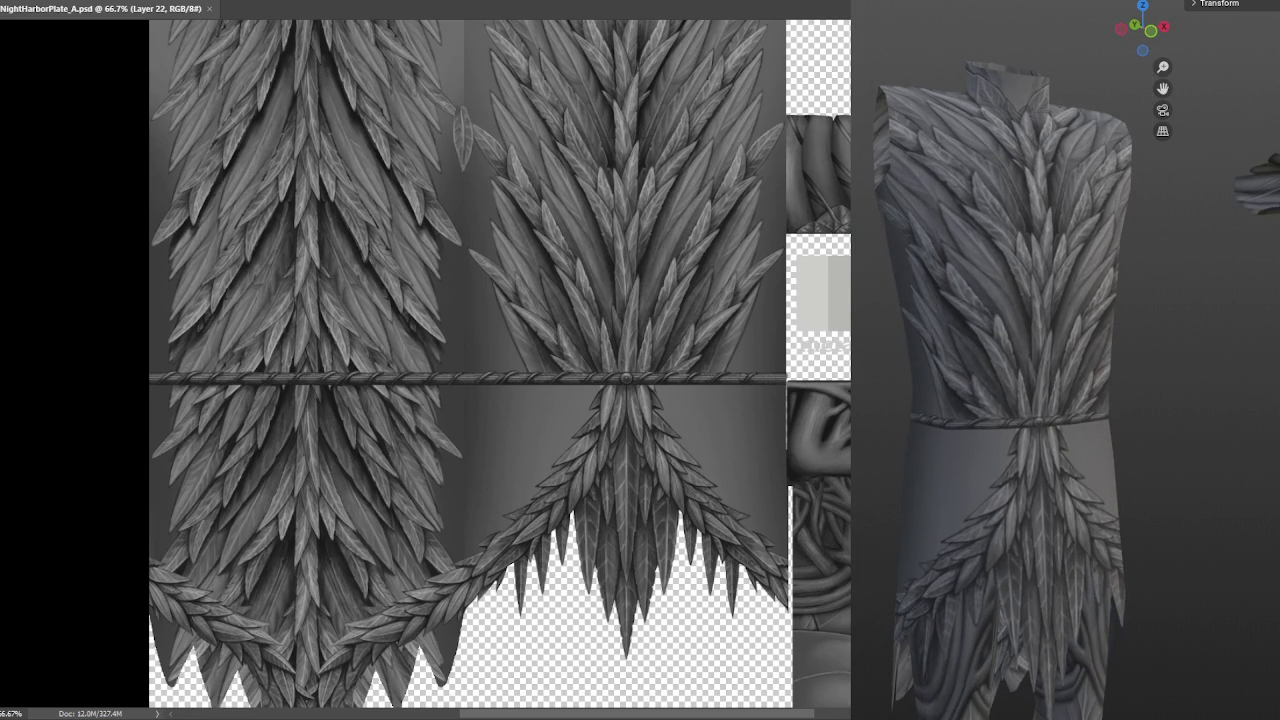
mouse_move(1172, 626)
middle_mouse_down()
mouse_move(1272, 565)
mouse_move(1164, 466)
middle_mouse_up()
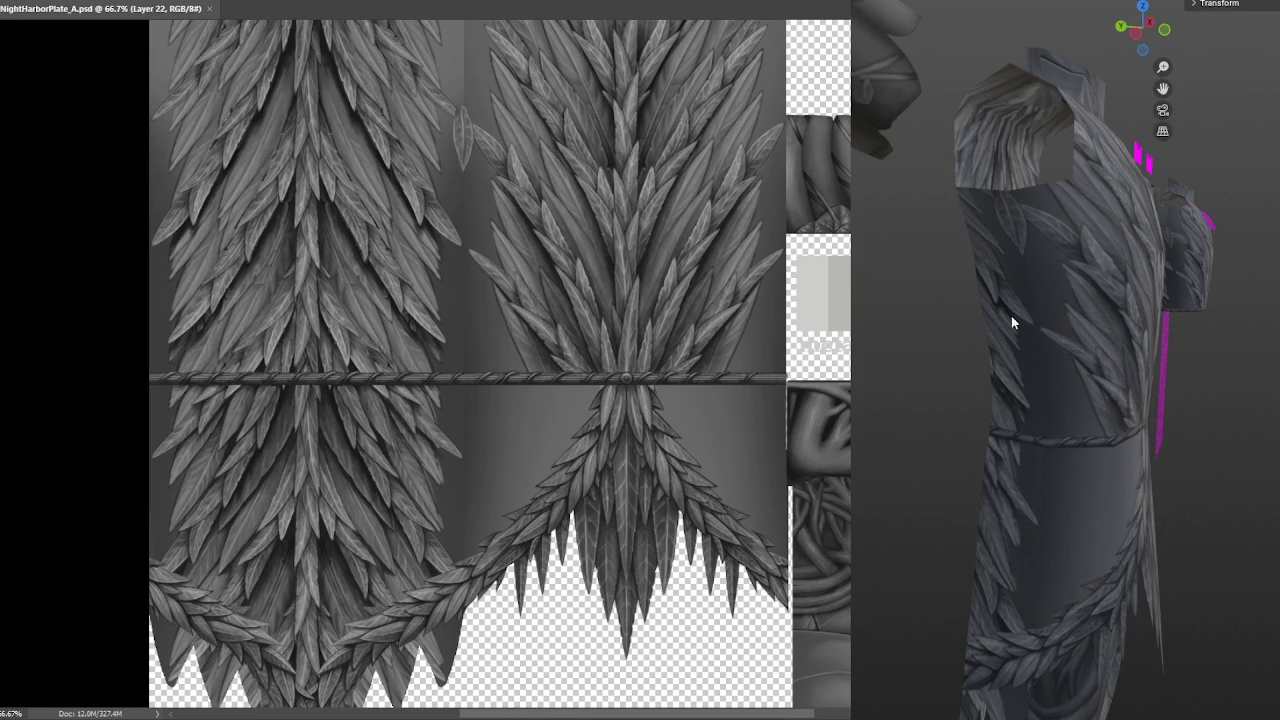
mouse_move(1058, 350)
middle_mouse_down()
mouse_move(1057, 377)
mouse_move(1177, 374)
mouse_move(928, 371)
mouse_move(937, 394)
middle_mouse_up()
mouse_move(986, 329)
middle_mouse_down()
mouse_move(1007, 327)
mouse_move(992, 319)
mouse_move(1005, 504)
middle_mouse_up()
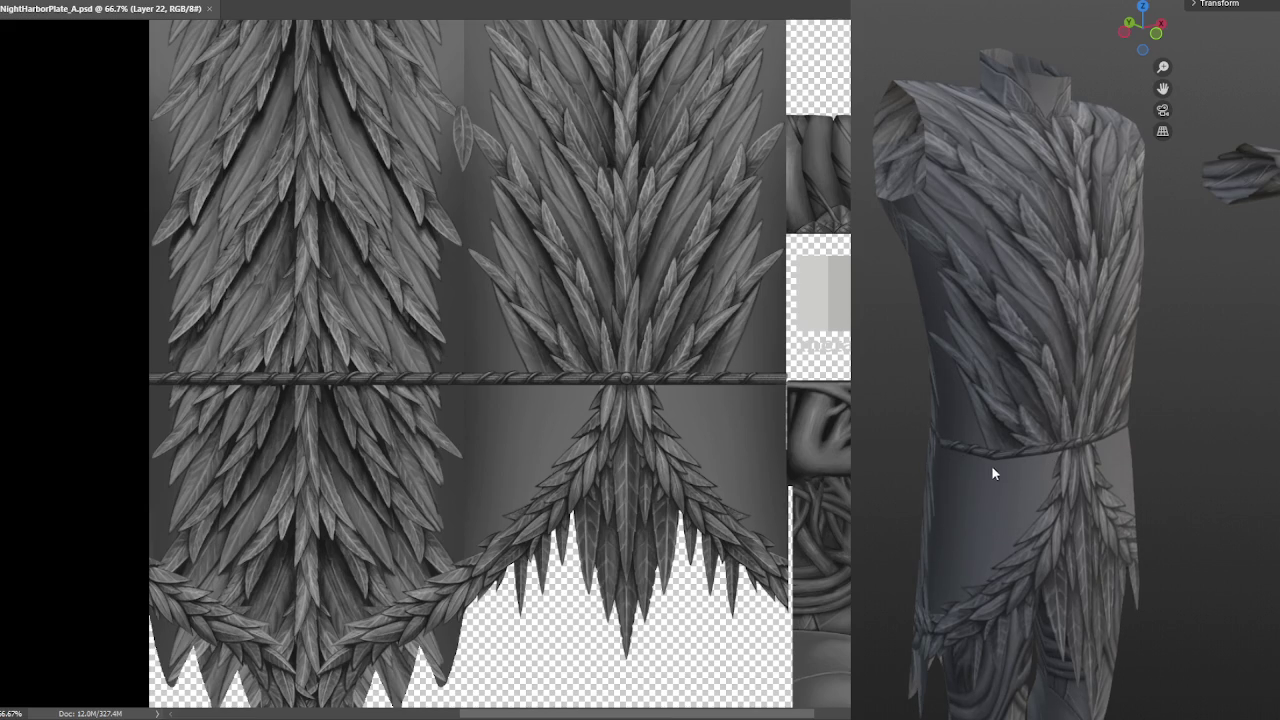
scroll(991, 465, "up", 3)
scroll(1031, 455, "up", 3)
scroll(1016, 525, "down", 3)
mouse_move(1001, 526)
middle_mouse_down()
mouse_move(954, 504)
mouse_move(979, 451)
middle_mouse_up()
scroll(979, 451, "down", 3)
middle_click_drag(1018, 413, 1100, 452)
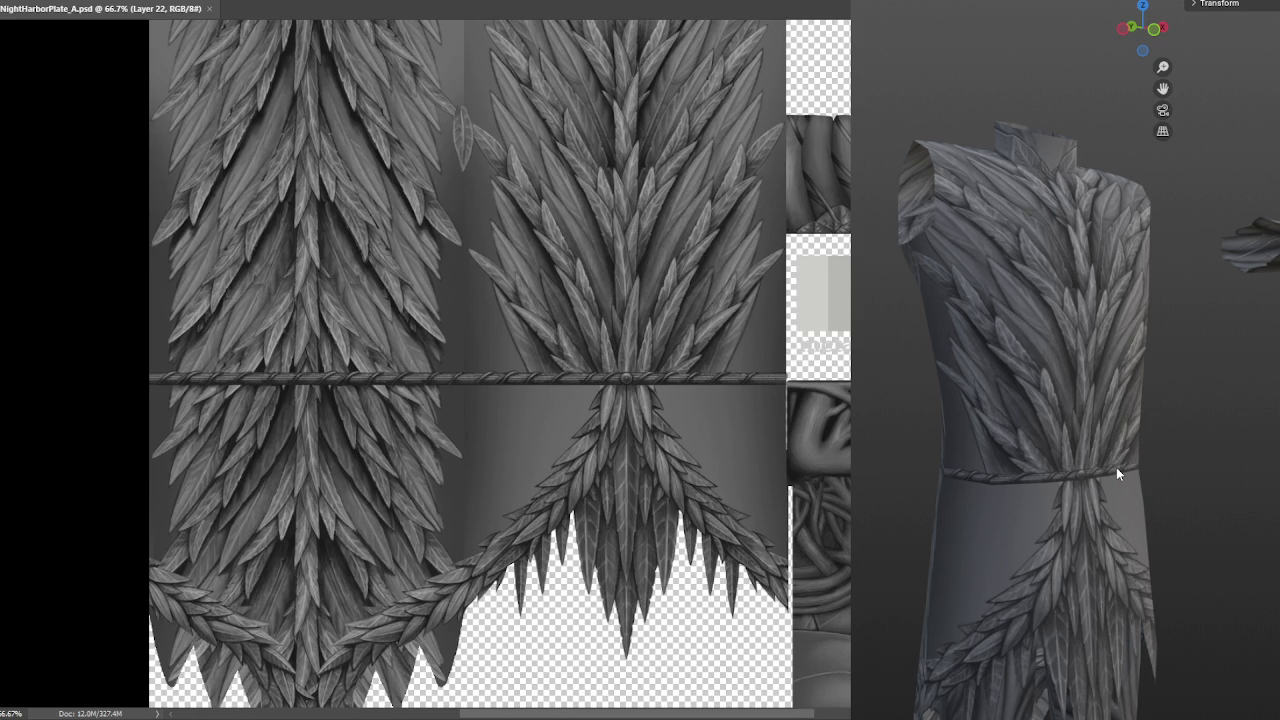
middle_click_drag(860, 75, 945, 133)
scroll(945, 133, "down", 1)
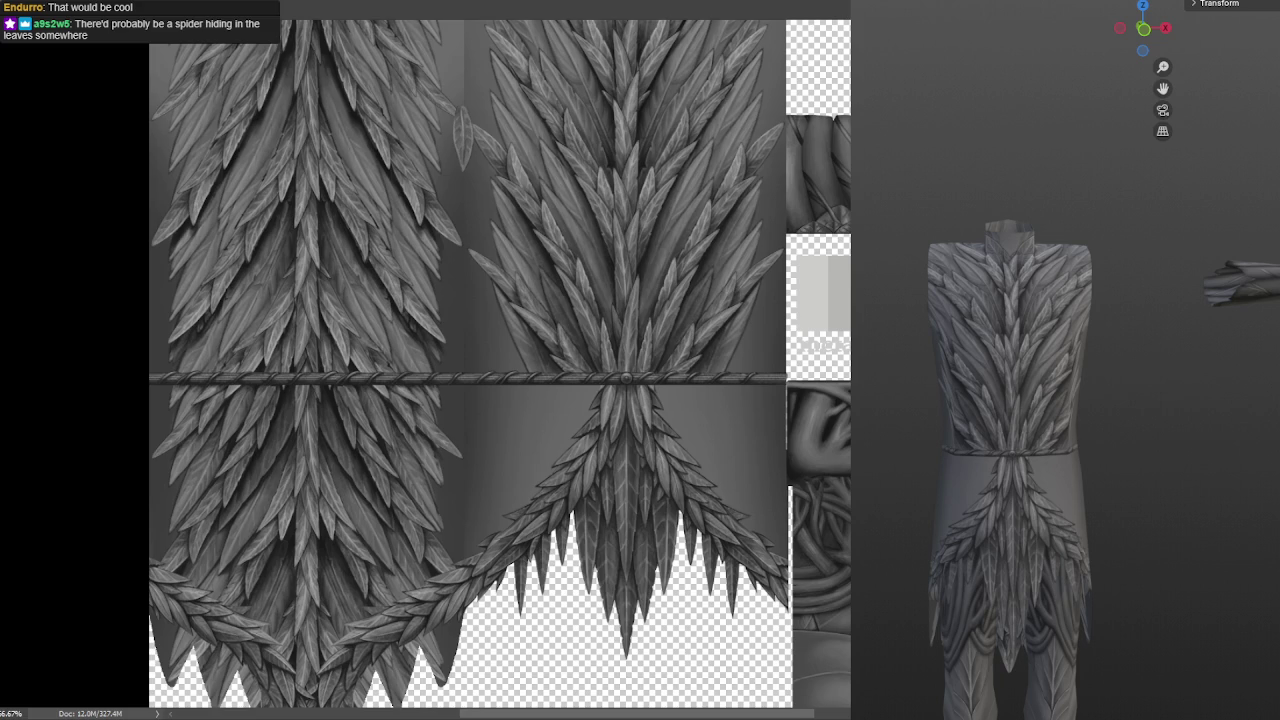
Alt+Tab over to the browser showing the dialed.gg color game
key("alt+Tab")
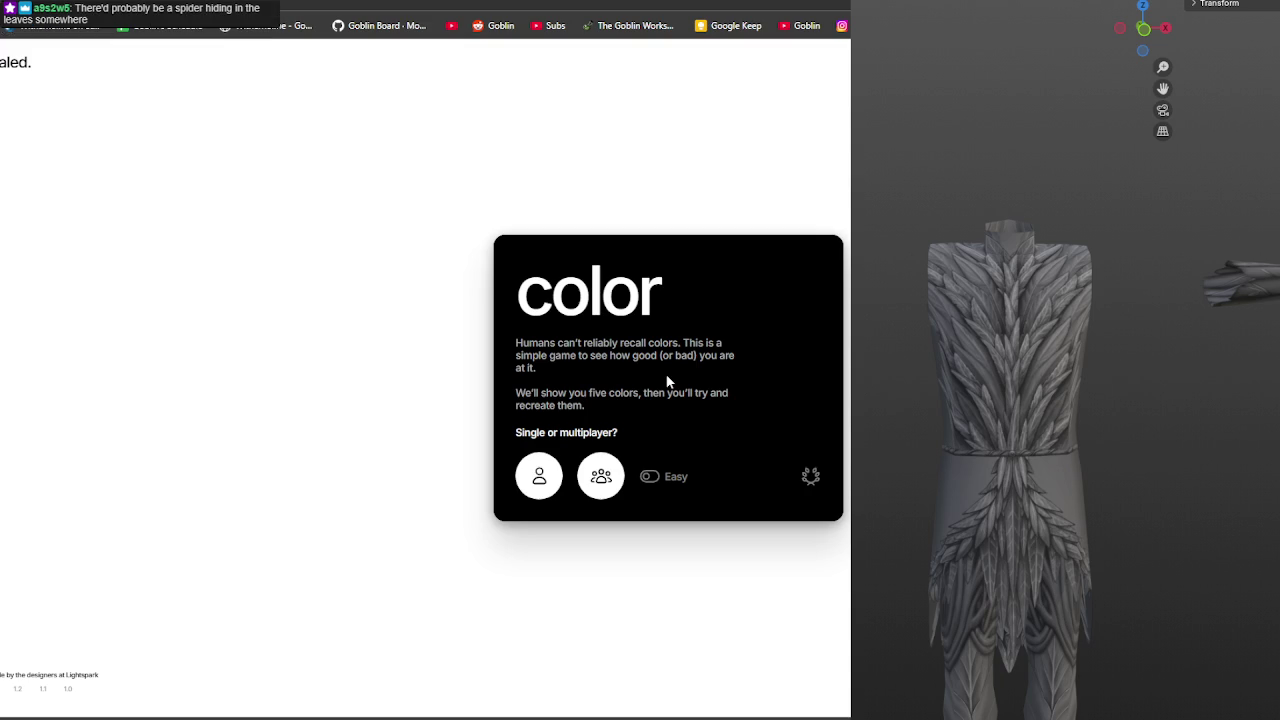
Start a solo game and recreate the first green colour, scoring 9.51
left_click(539, 485)
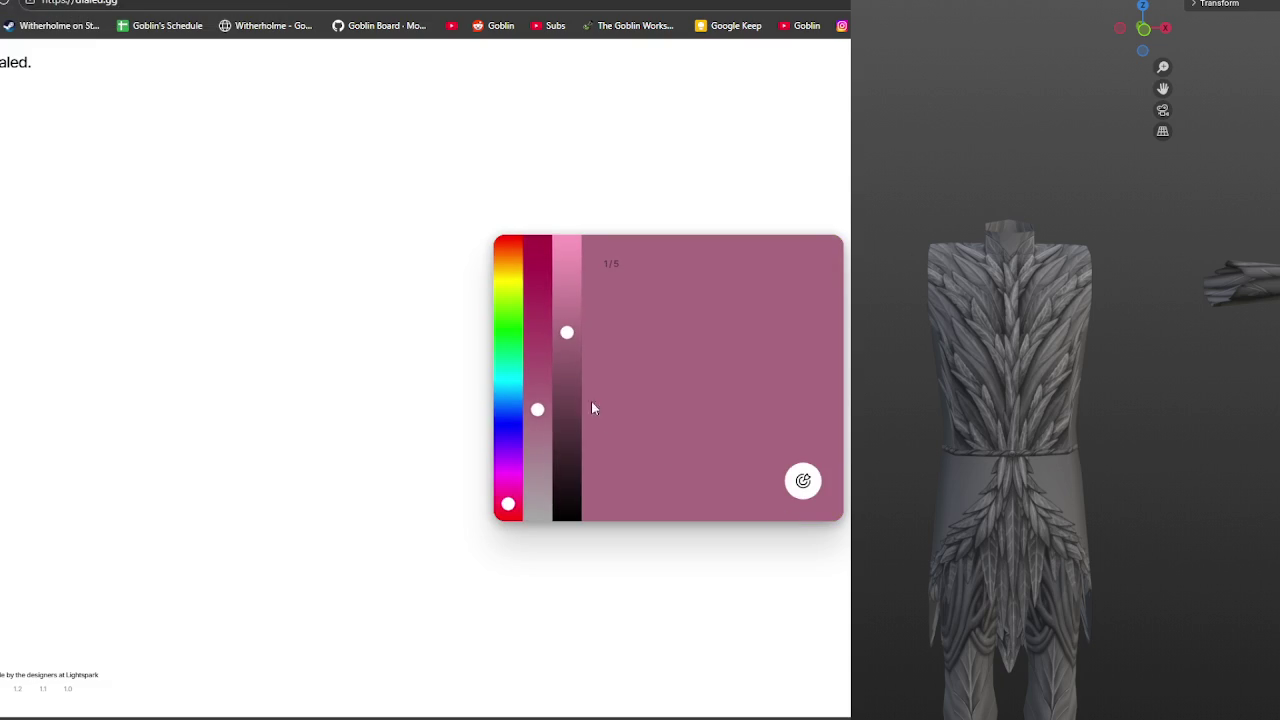
left_click(508, 315)
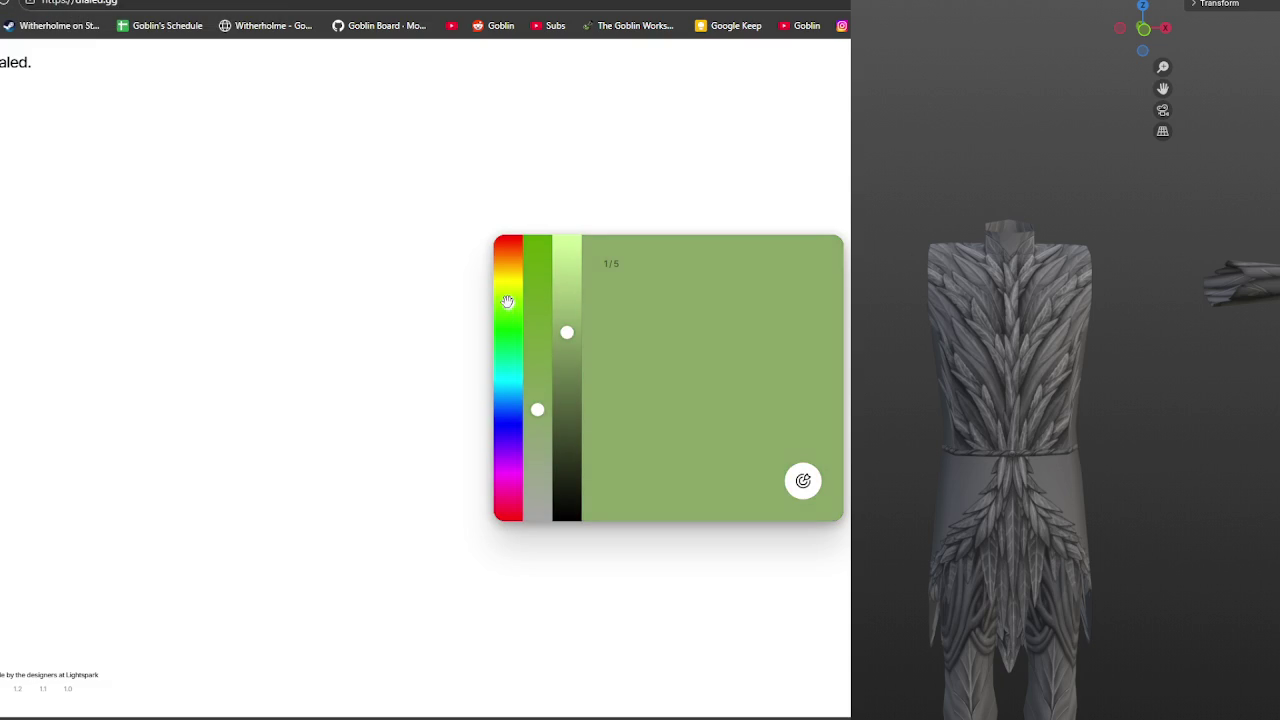
left_click(566, 349)
left_click_drag(535, 385, 537, 357)
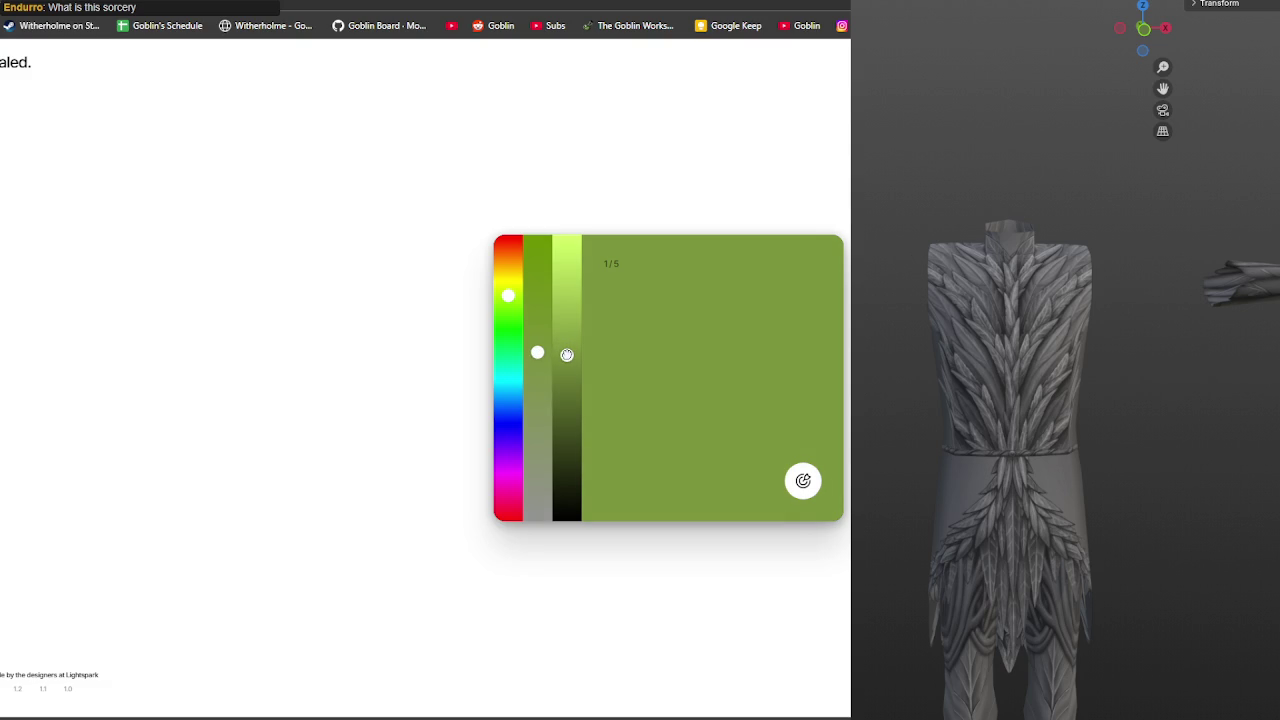
left_click(803, 480)
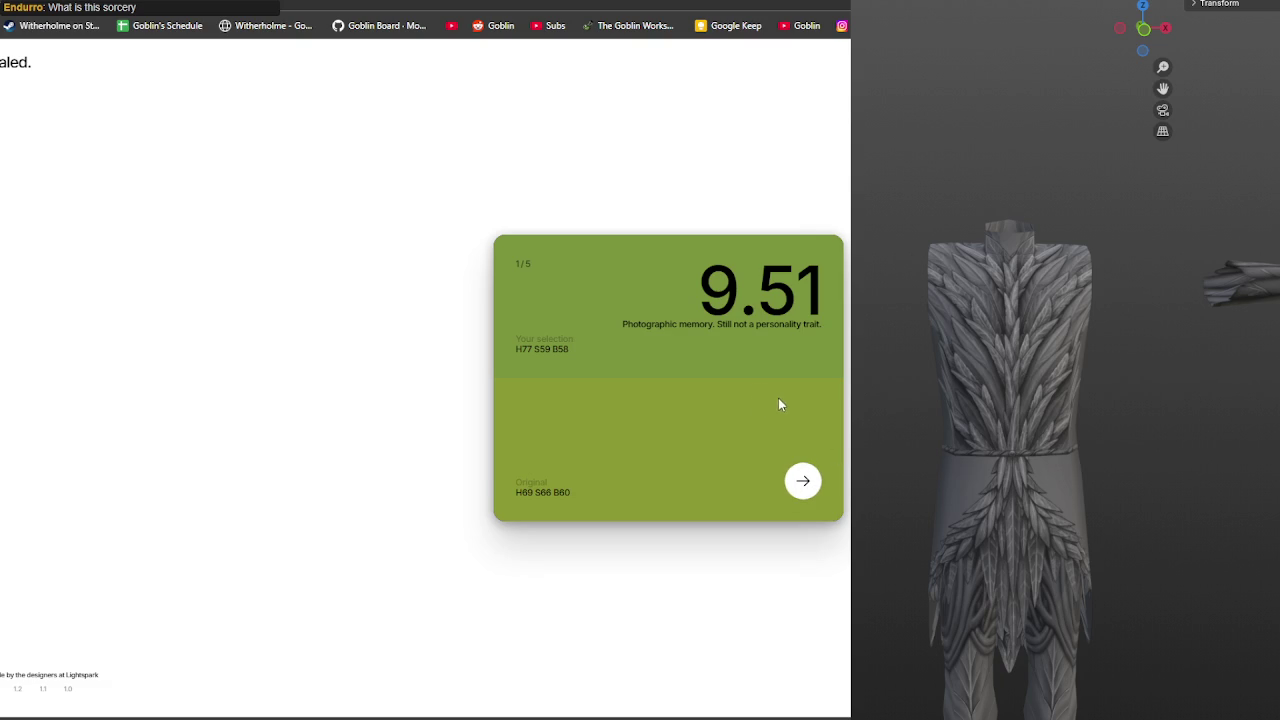
left_click(803, 481)
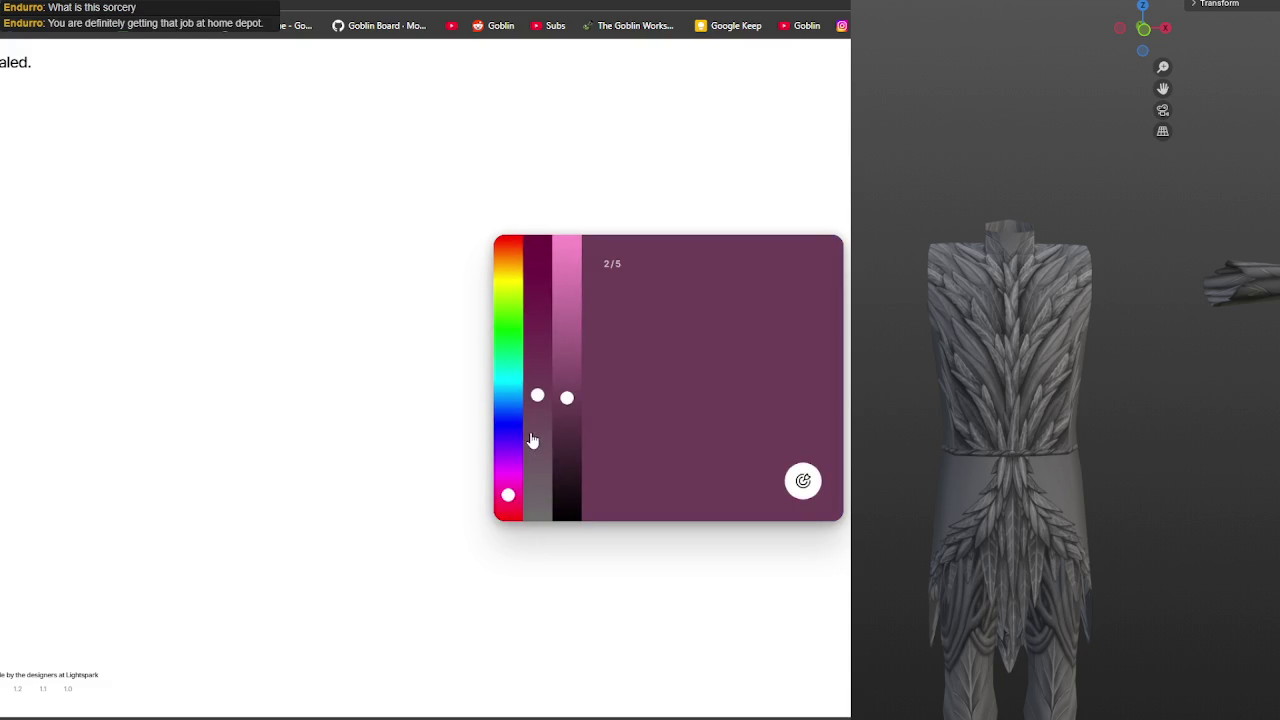
Recreate the second, blue-violet colour for a 9.78 score
left_click(508, 430)
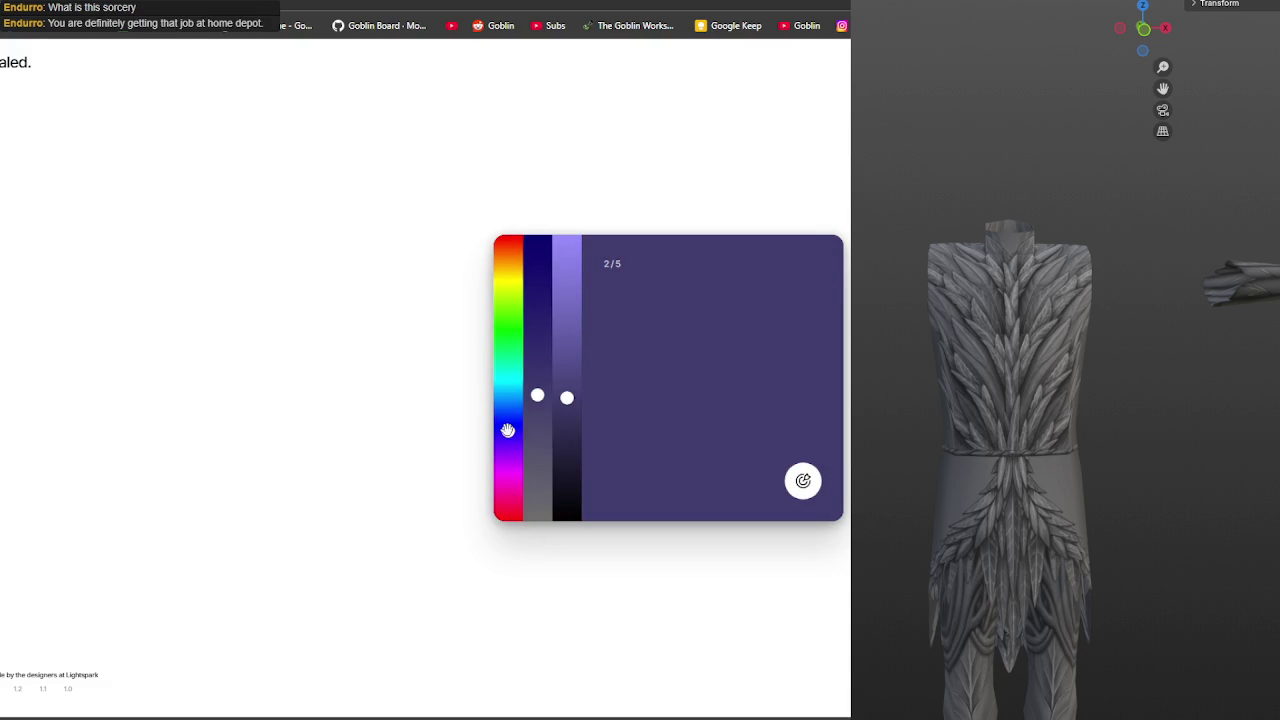
mouse_move(537, 405)
left_mouse_down()
mouse_move(537, 386)
mouse_move(566, 380)
left_mouse_up()
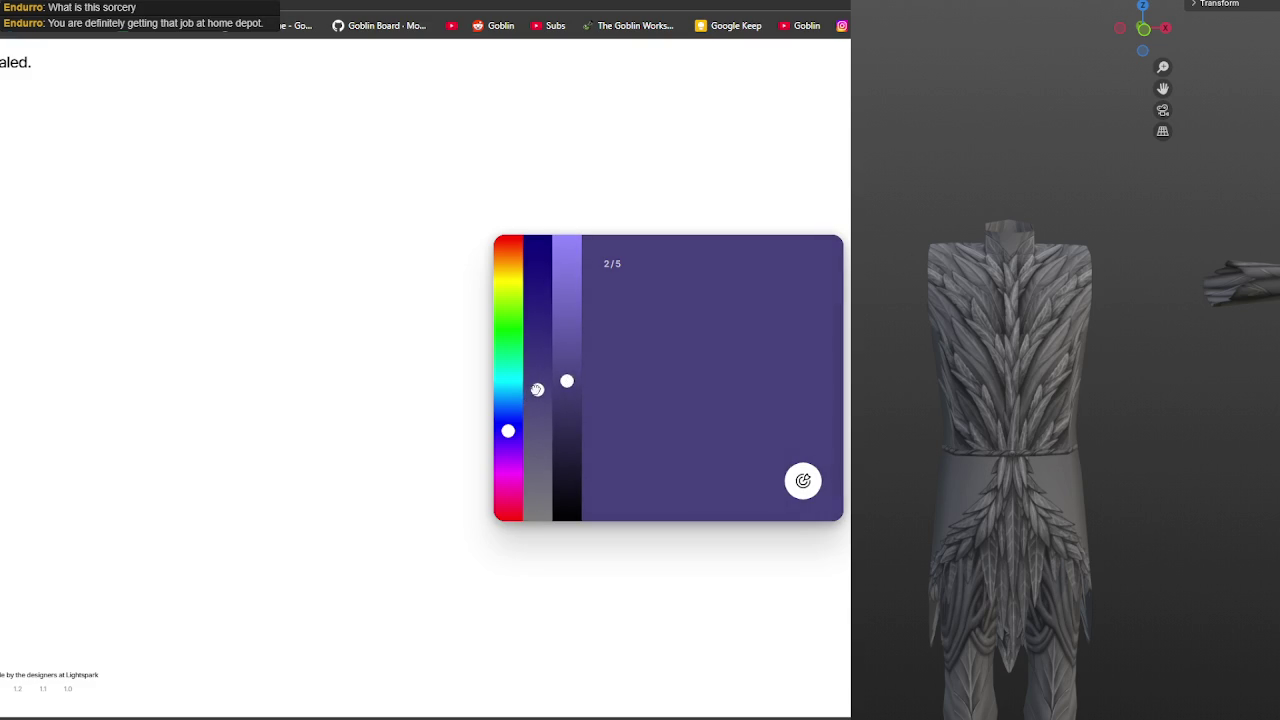
mouse_move(537, 387)
left_mouse_down()
mouse_move(537, 398)
mouse_move(567, 389)
left_mouse_up()
left_click_drag(508, 430, 508, 427)
left_click(805, 485)
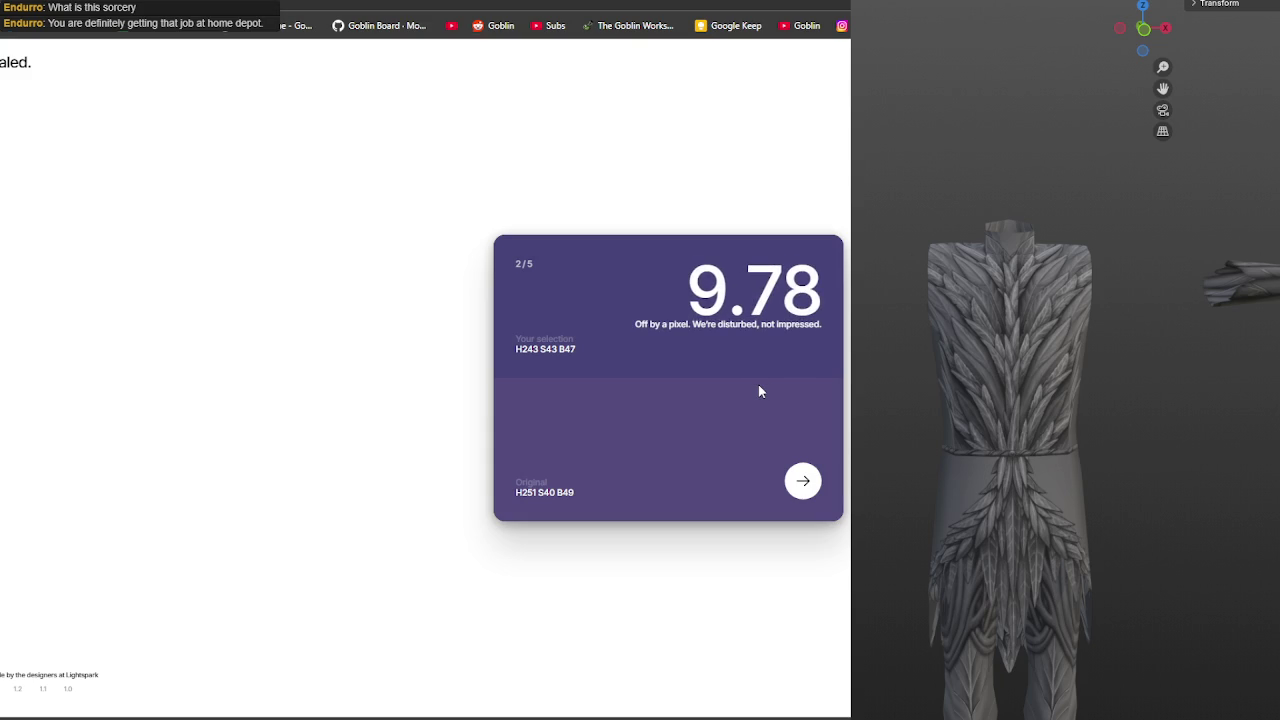
left_click(805, 487)
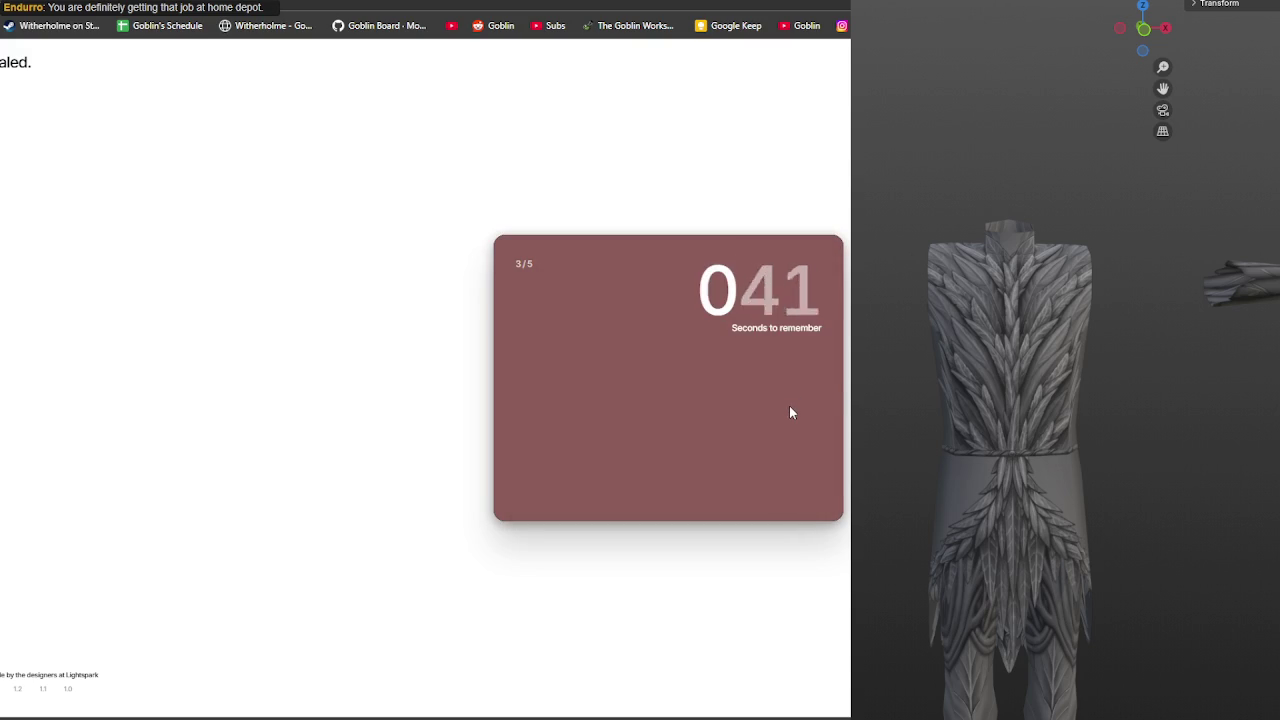
Recreate the third colour as a dark orange-brown and submit it
left_click_drag(509, 268, 507, 242)
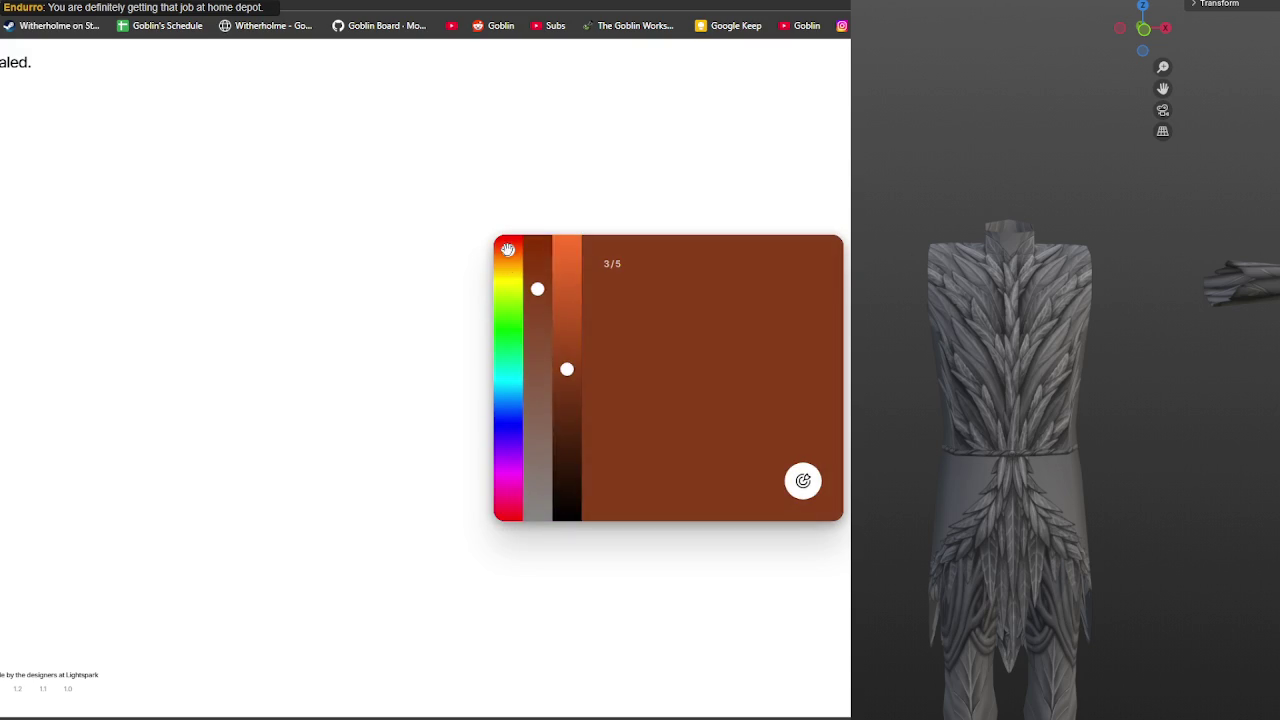
left_click_drag(537, 292, 538, 412)
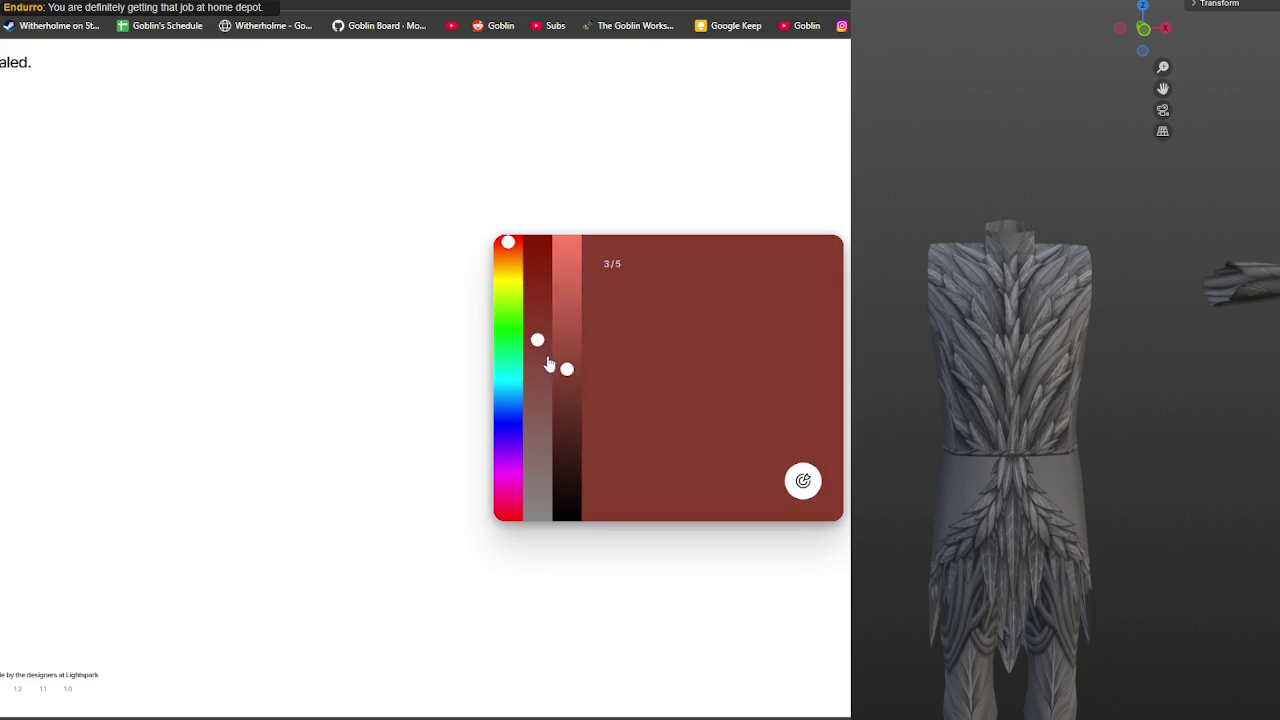
mouse_move(566, 369)
left_mouse_down()
mouse_move(566, 389)
mouse_move(566, 366)
left_mouse_up()
mouse_move(537, 412)
left_mouse_down()
mouse_move(537, 396)
mouse_move(566, 378)
mouse_move(538, 389)
left_mouse_up()
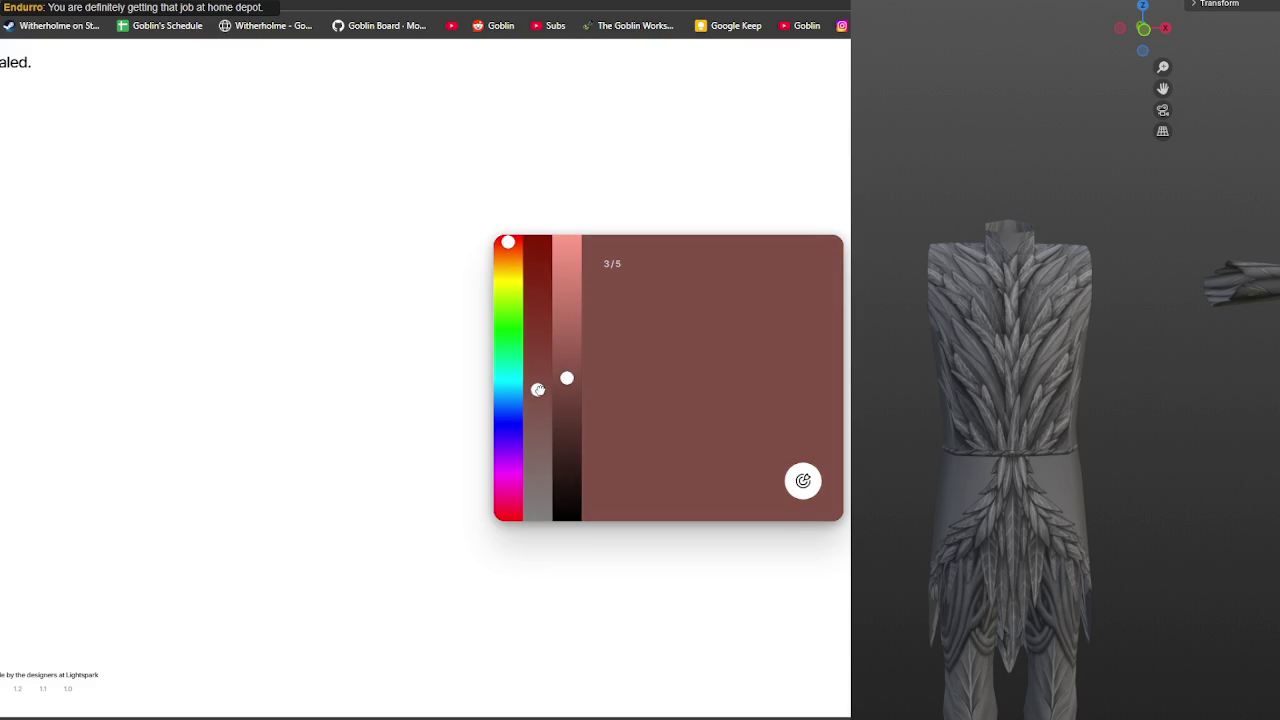
left_click_drag(508, 243, 507, 240)
left_click_drag(538, 390, 566, 369)
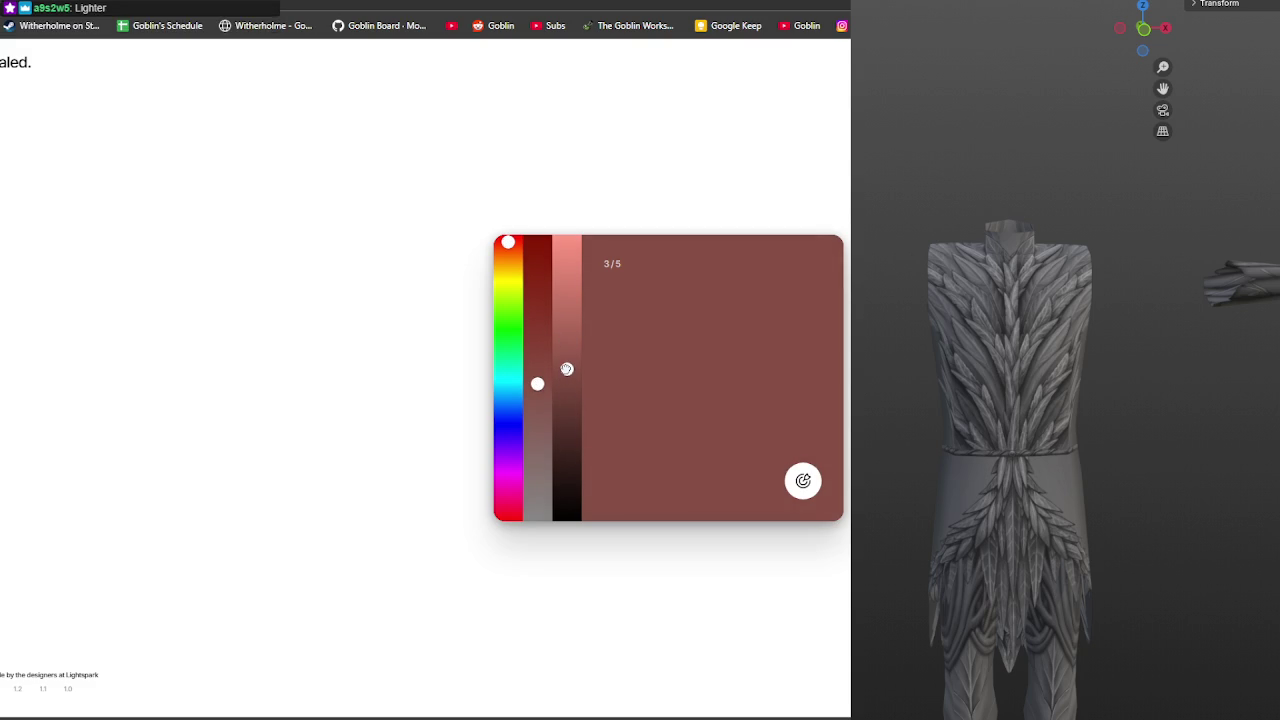
left_click(803, 481)
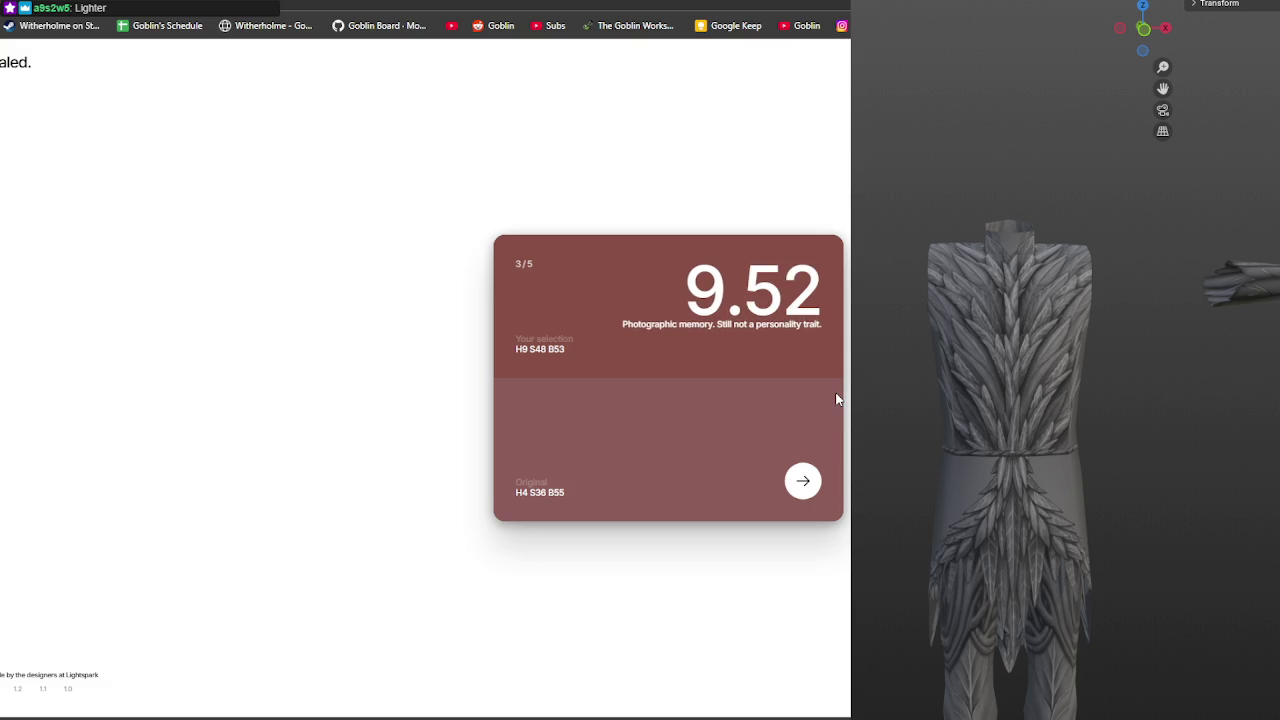
left_click(800, 483)
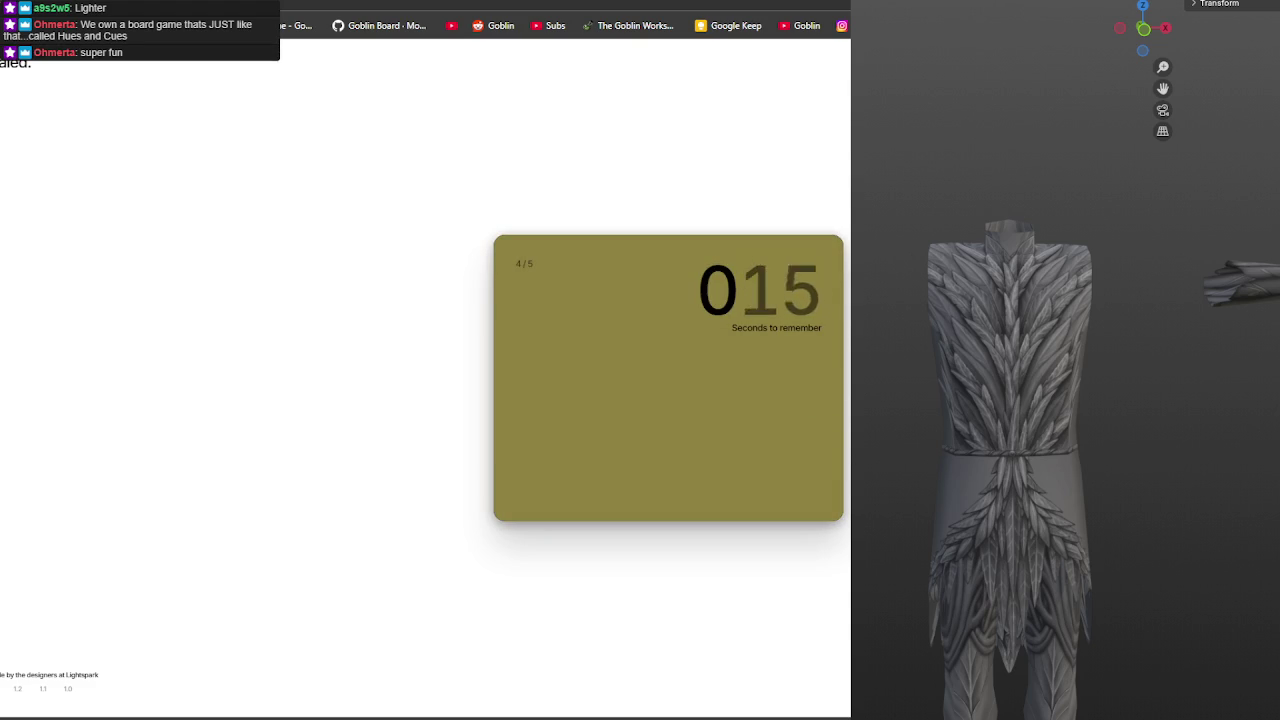
Recreate the fourth colour as a yellow olive and submit it with Enter
left_click_drag(508, 312, 508, 278)
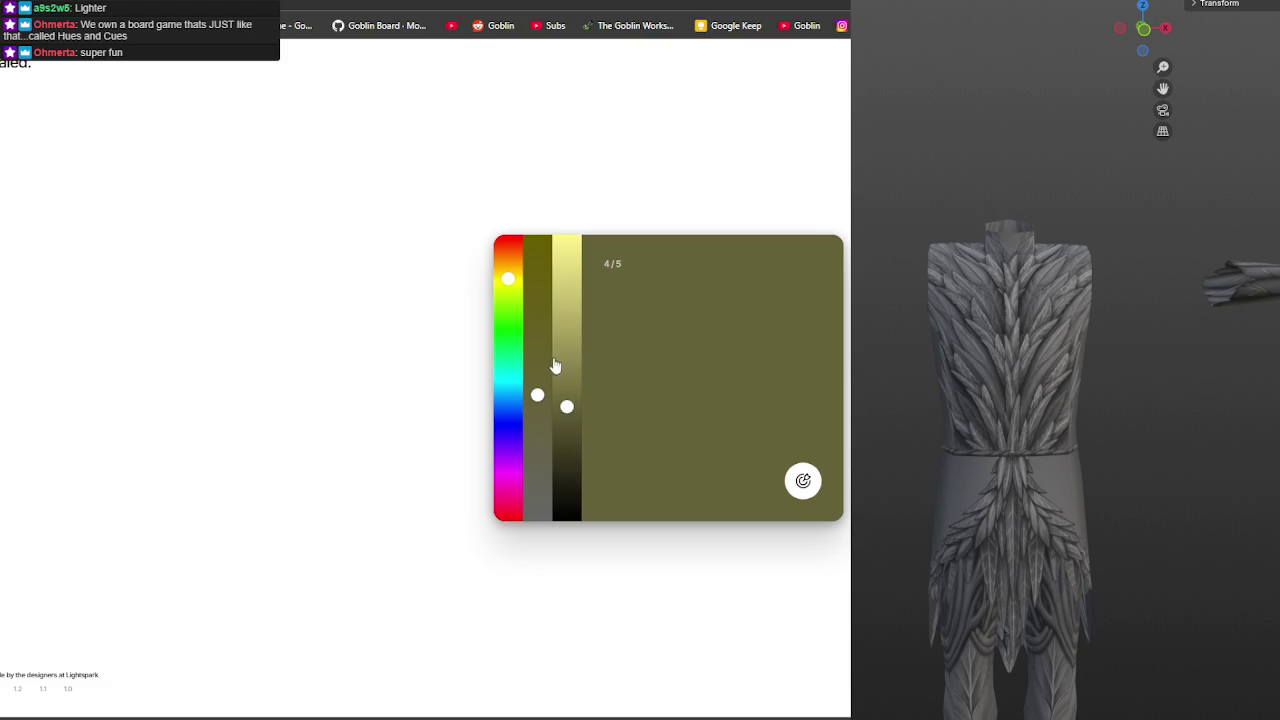
mouse_move(567, 404)
left_mouse_down()
mouse_move(535, 355)
mouse_move(537, 369)
left_mouse_up()
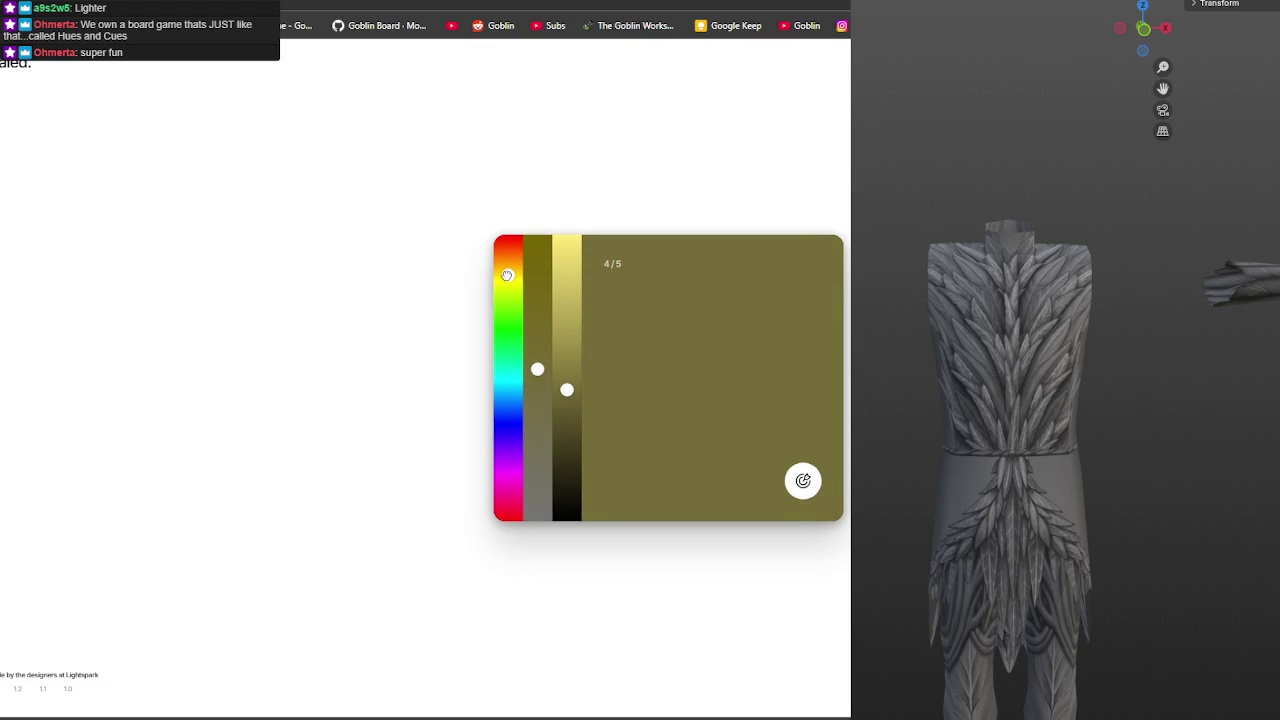
left_click_drag(567, 389, 567, 380)
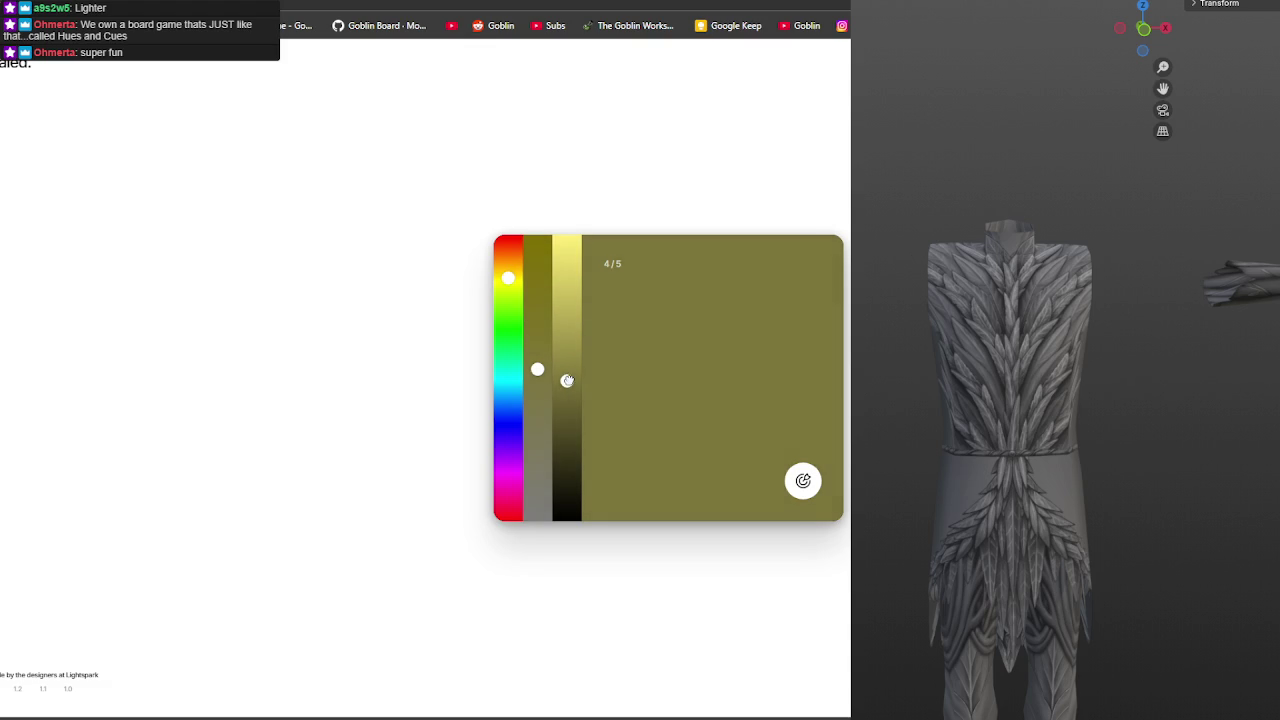
key("Return")
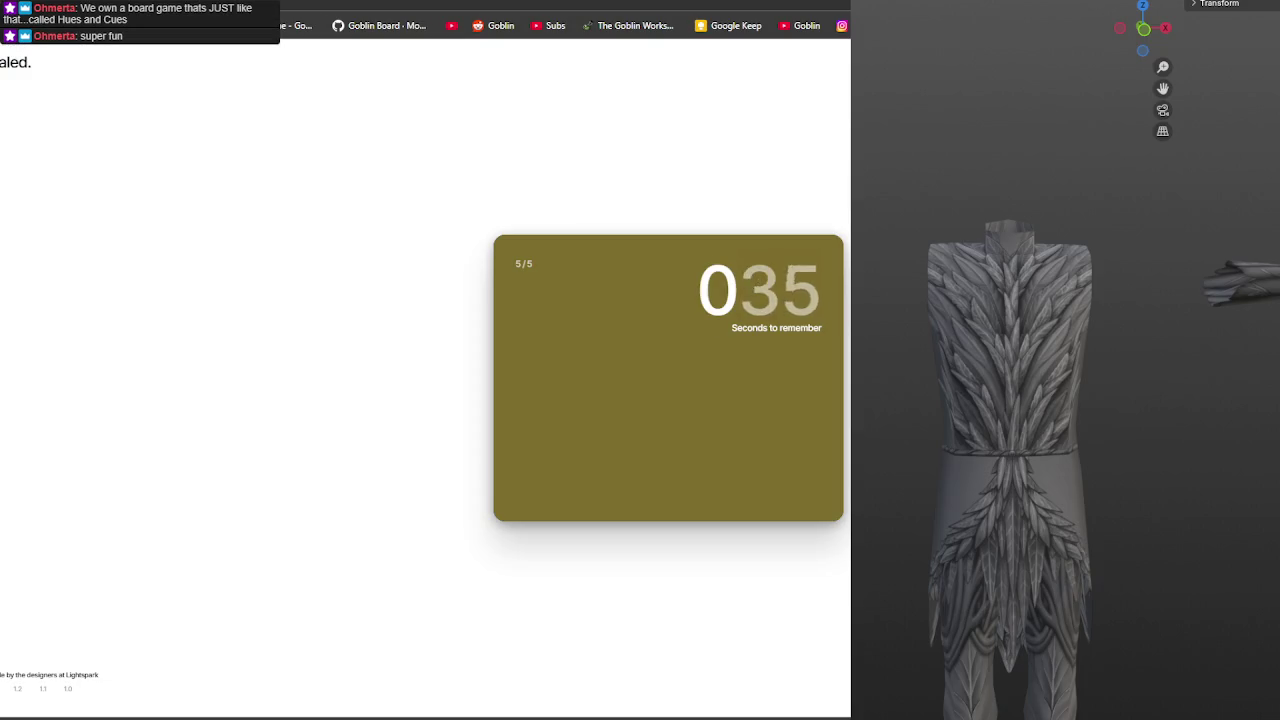
Tune hue, saturation and brightness to the olive target and submit it for 9.37
left_click_drag(507, 300, 508, 285)
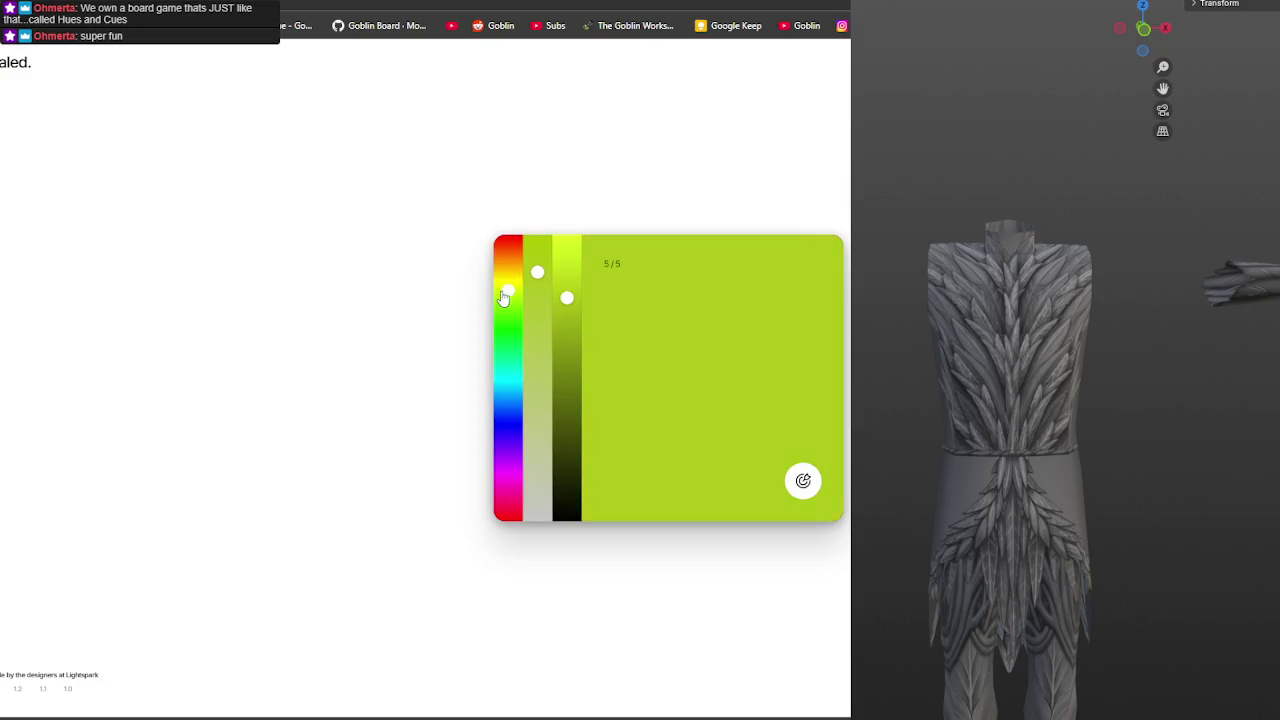
left_click_drag(573, 311, 567, 375)
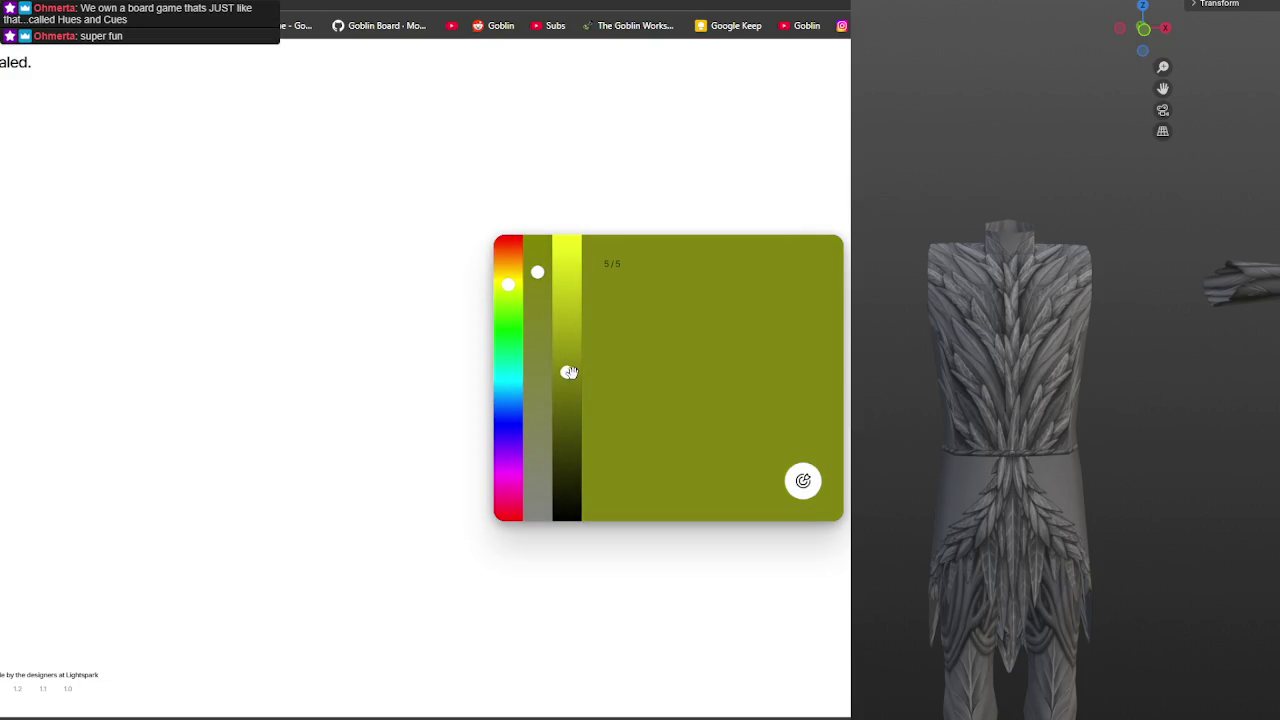
left_click(538, 295)
left_click_drag(538, 295, 537, 311)
left_click_drag(567, 375, 567, 384)
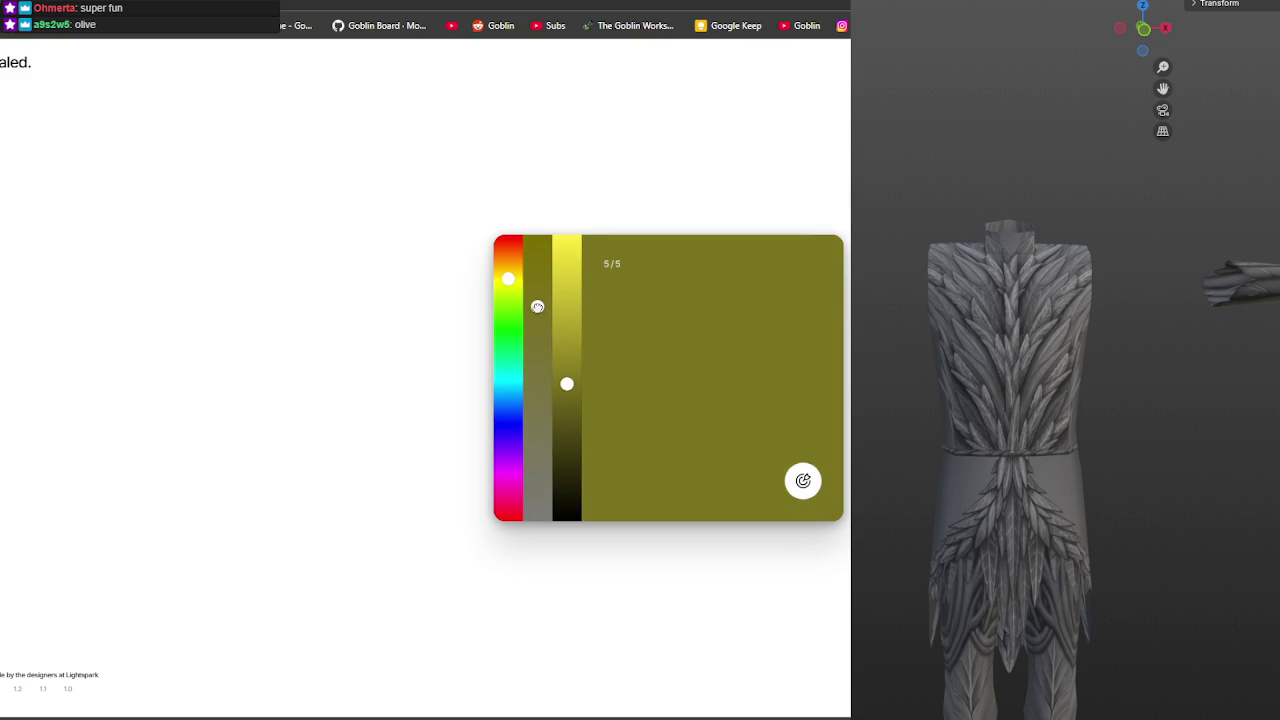
left_click_drag(508, 283, 508, 285)
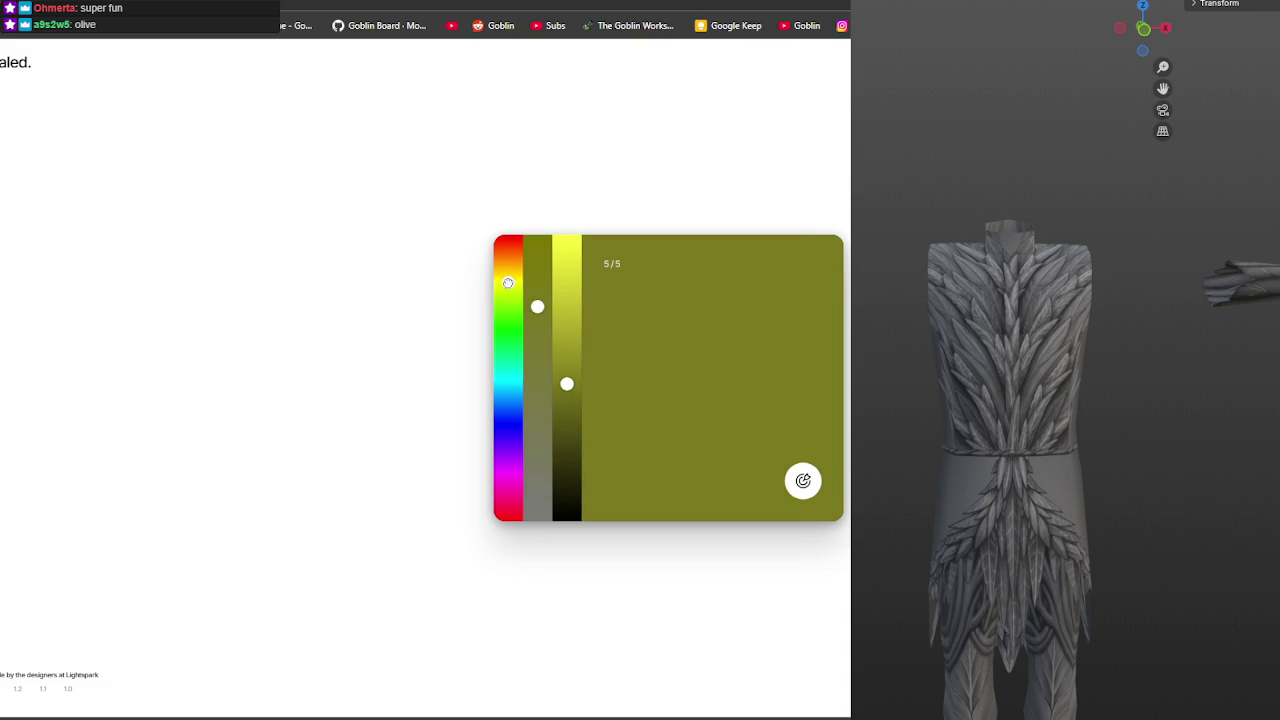
left_click_drag(566, 383, 566, 386)
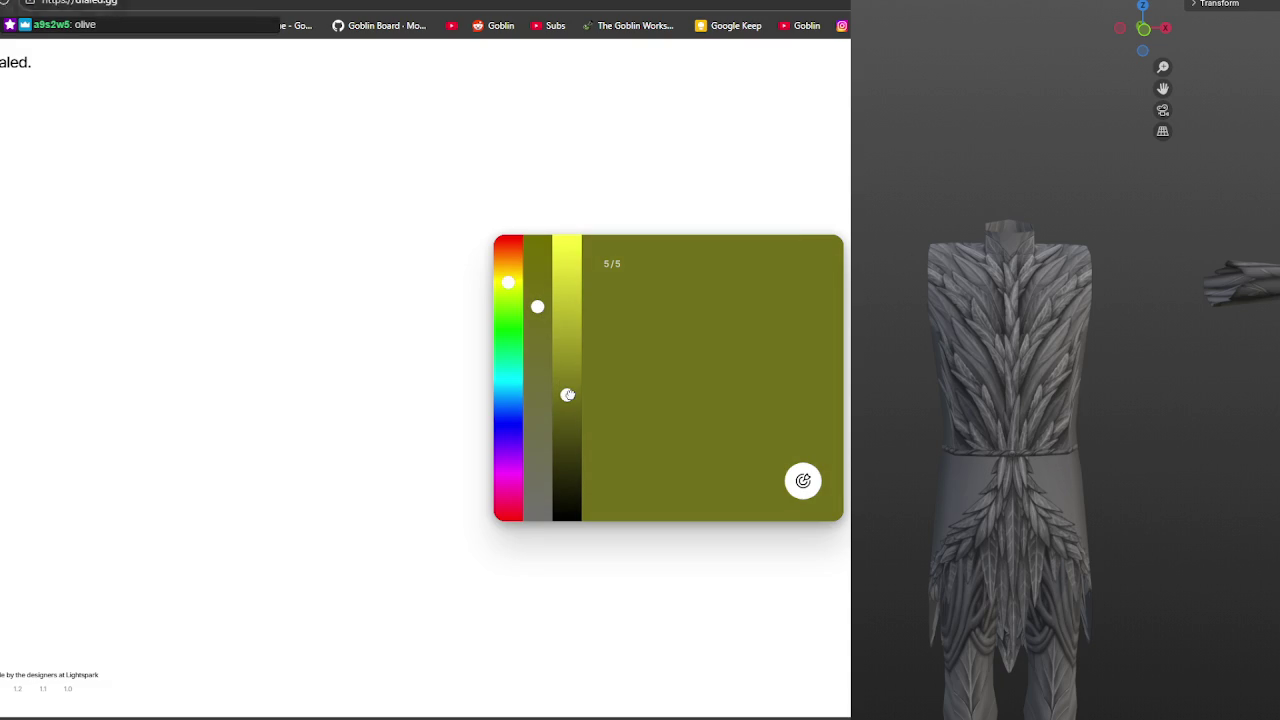
left_click_drag(566, 387, 567, 389)
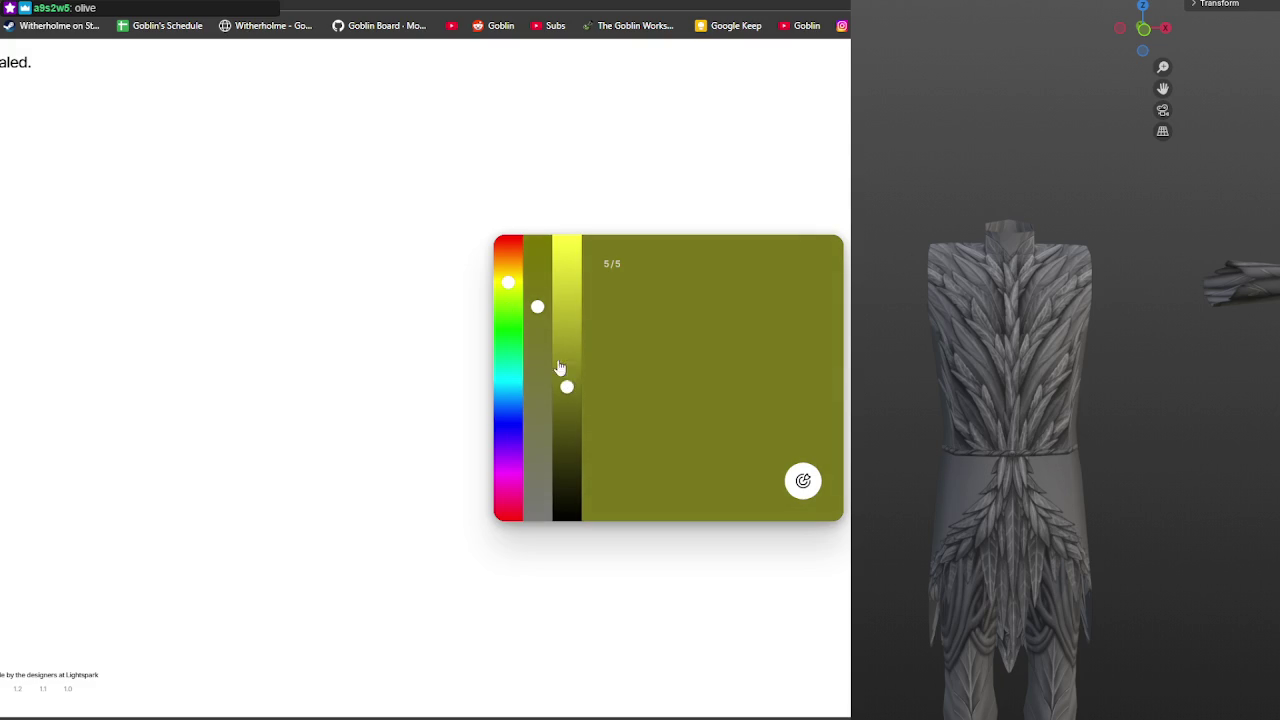
left_click_drag(508, 282, 511, 278)
left_click(802, 480)
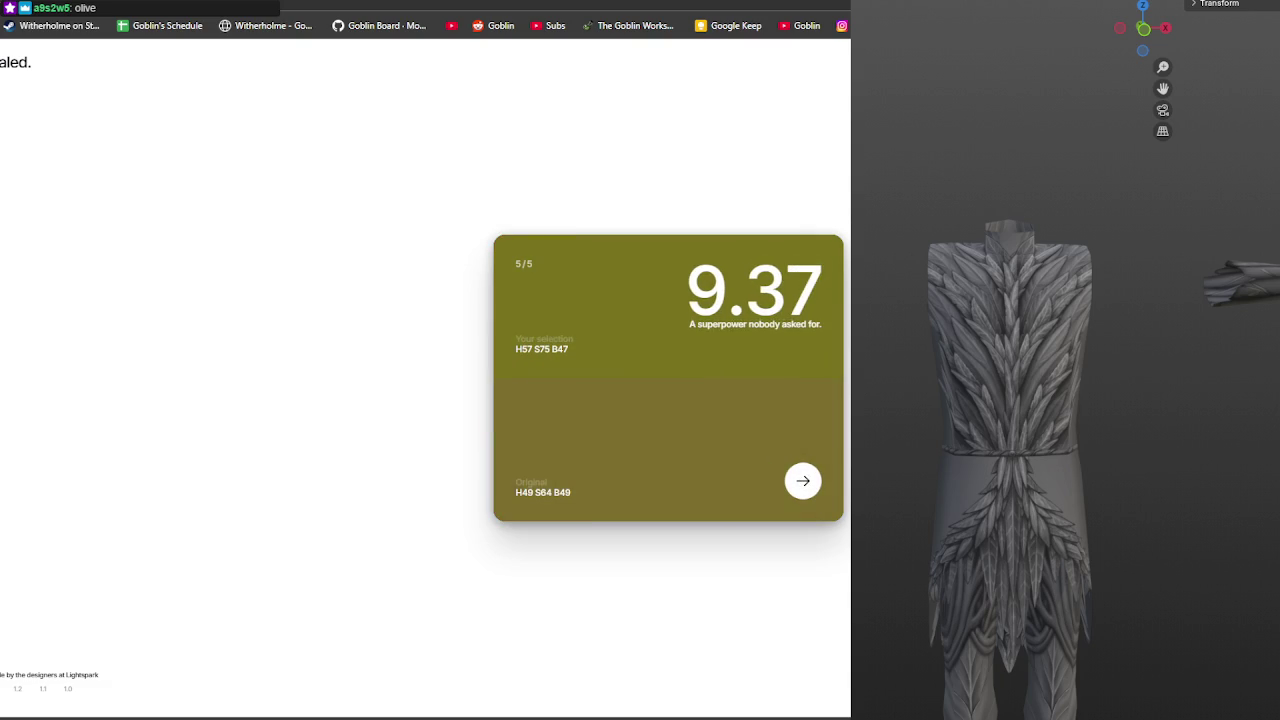
left_click(801, 486)
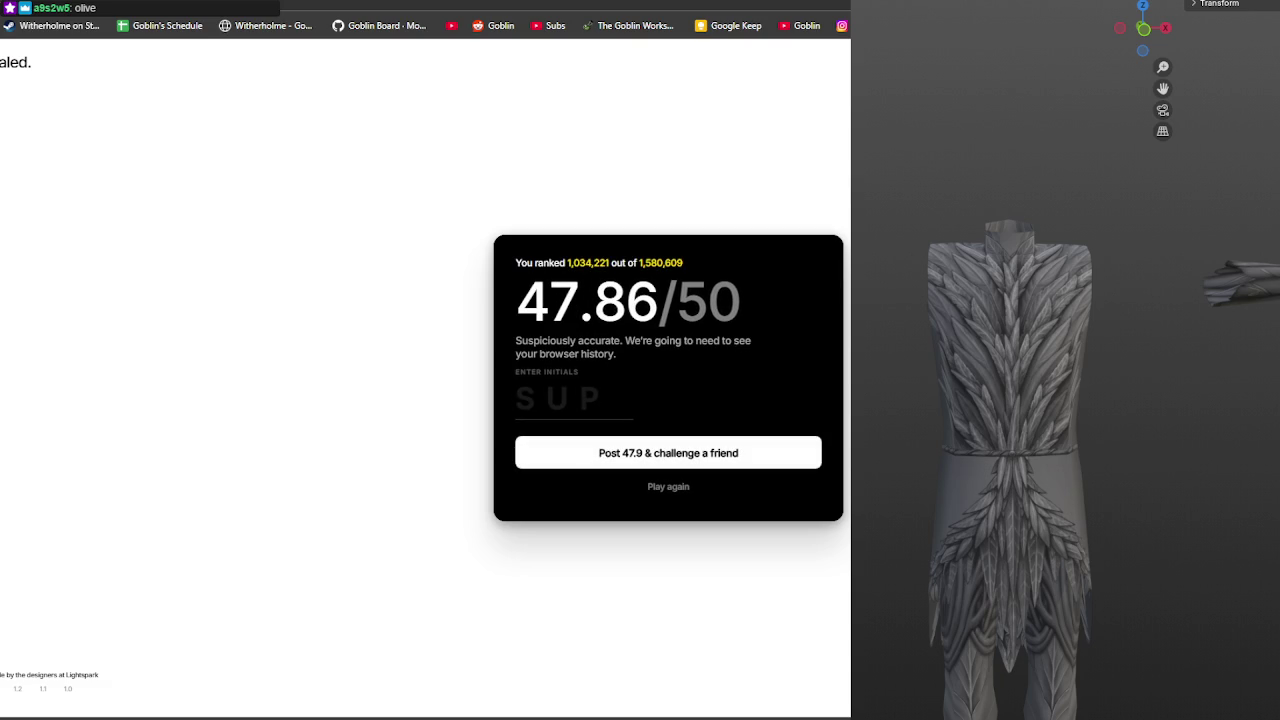
Screenshot the 47.86/50 results card and enter the initials GOB
key("ctrl+Print")
left_click_drag(474, 224, 850, 548)
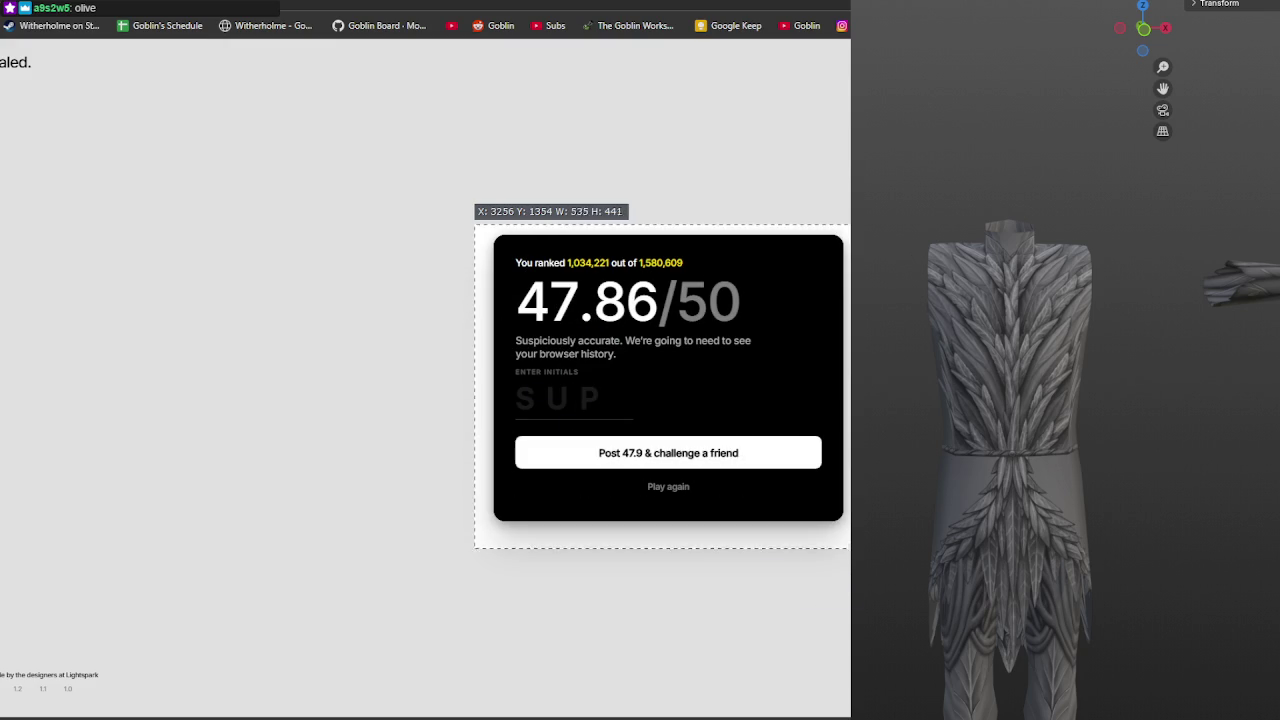
left_click(570, 388)
type("GOB")
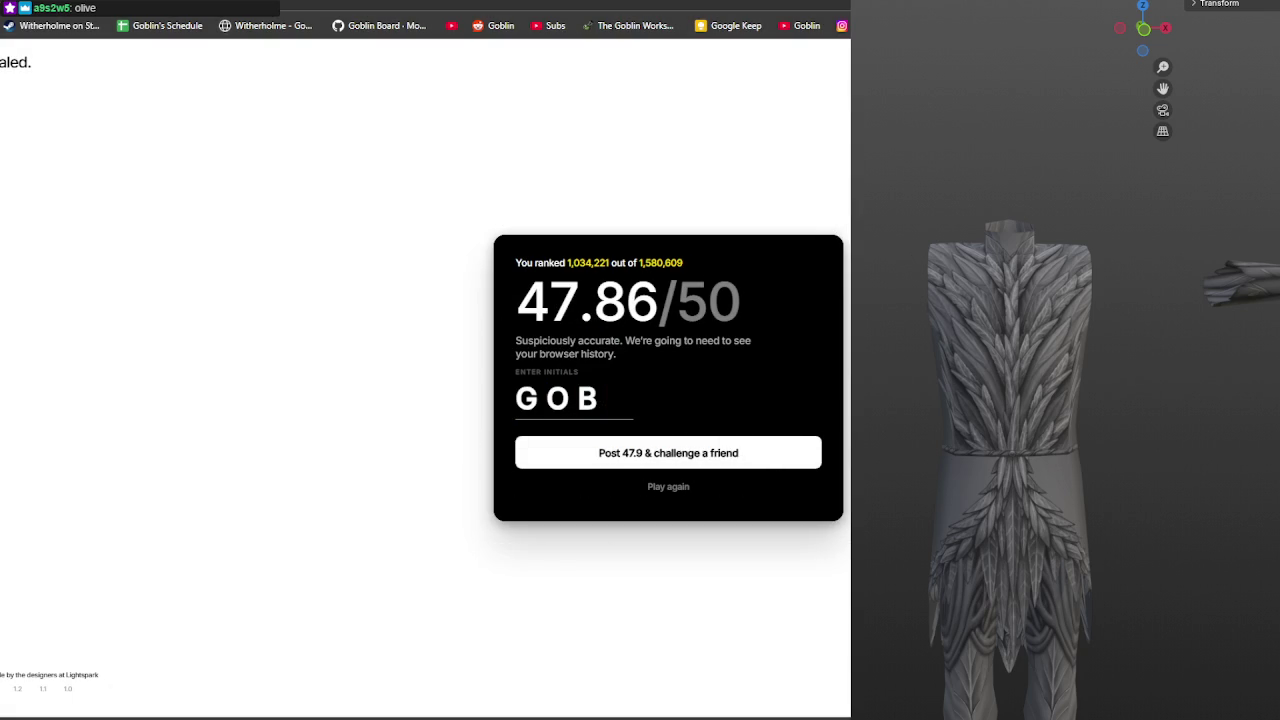
key("ctrl+Print")
left_click_drag(486, 229, 848, 540)
Copy a challenge link for the 47.9 score and return to the start screen
left_click(766, 448)
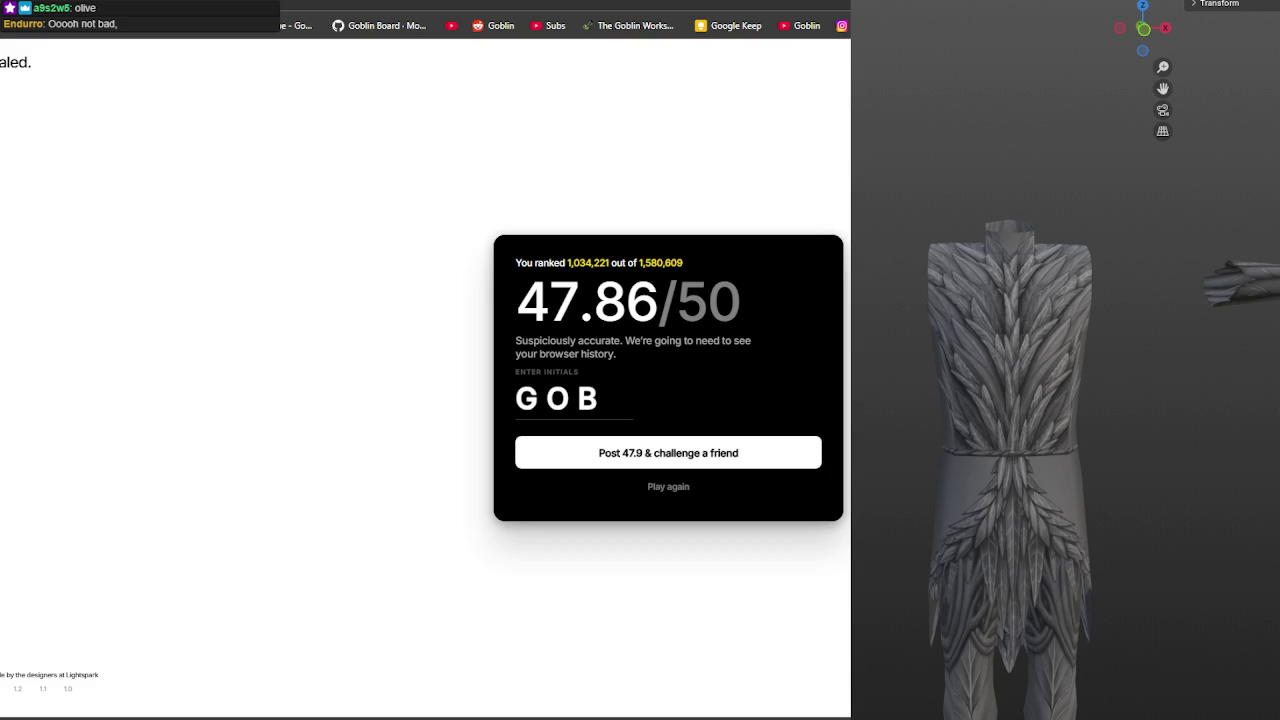
key("ctrl+l")
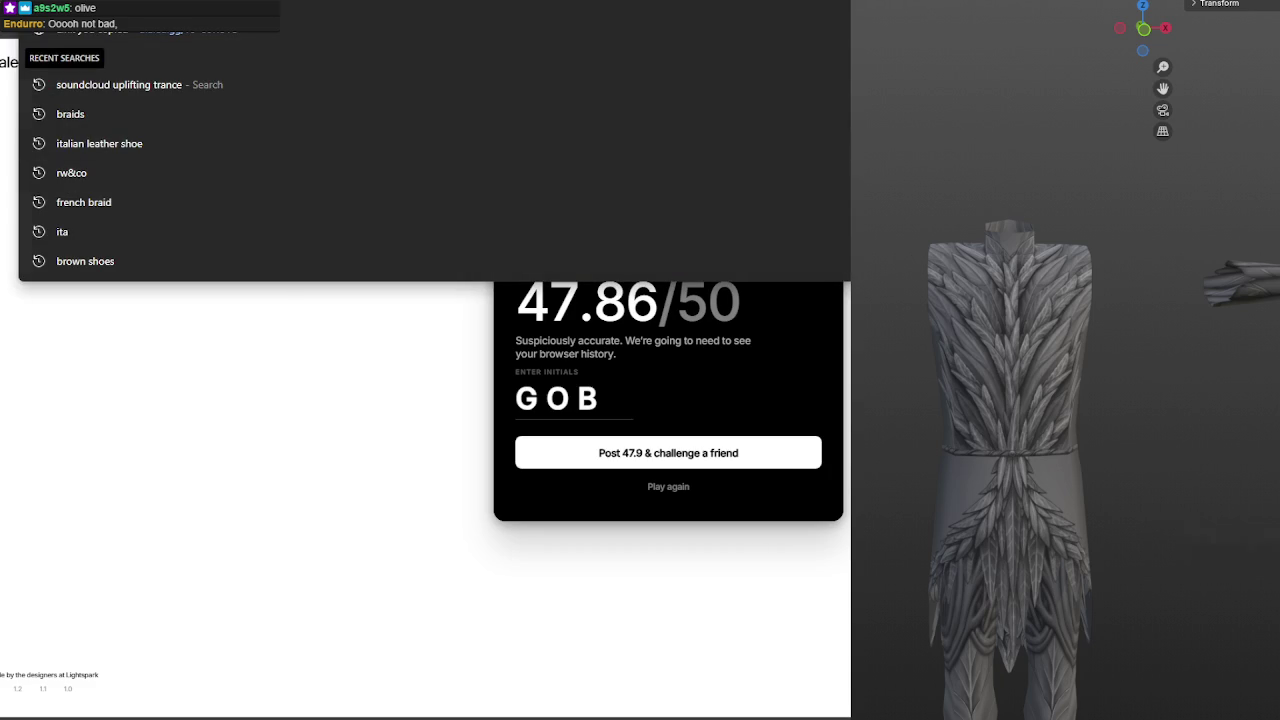
key("Escape")
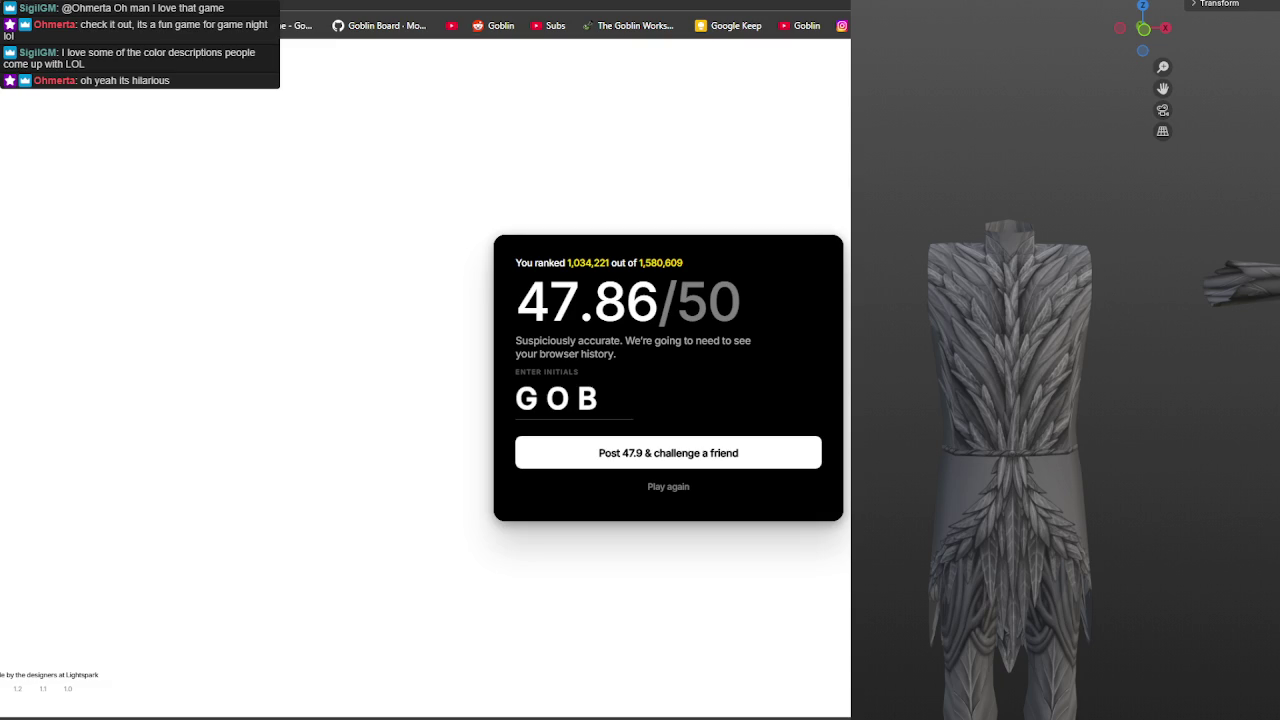
left_click(662, 458)
left_click(673, 489)
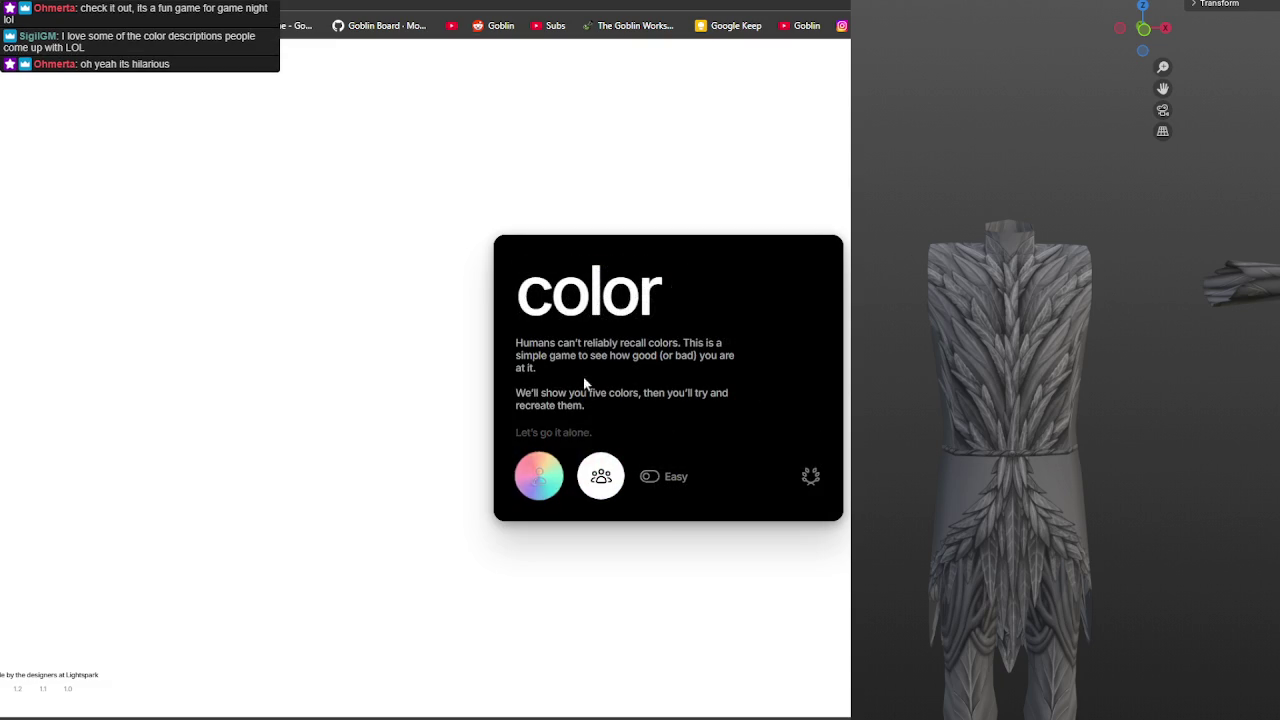
Start a new solo game, match the muted bluish purple, and submit it for 9.88
left_click(539, 476)
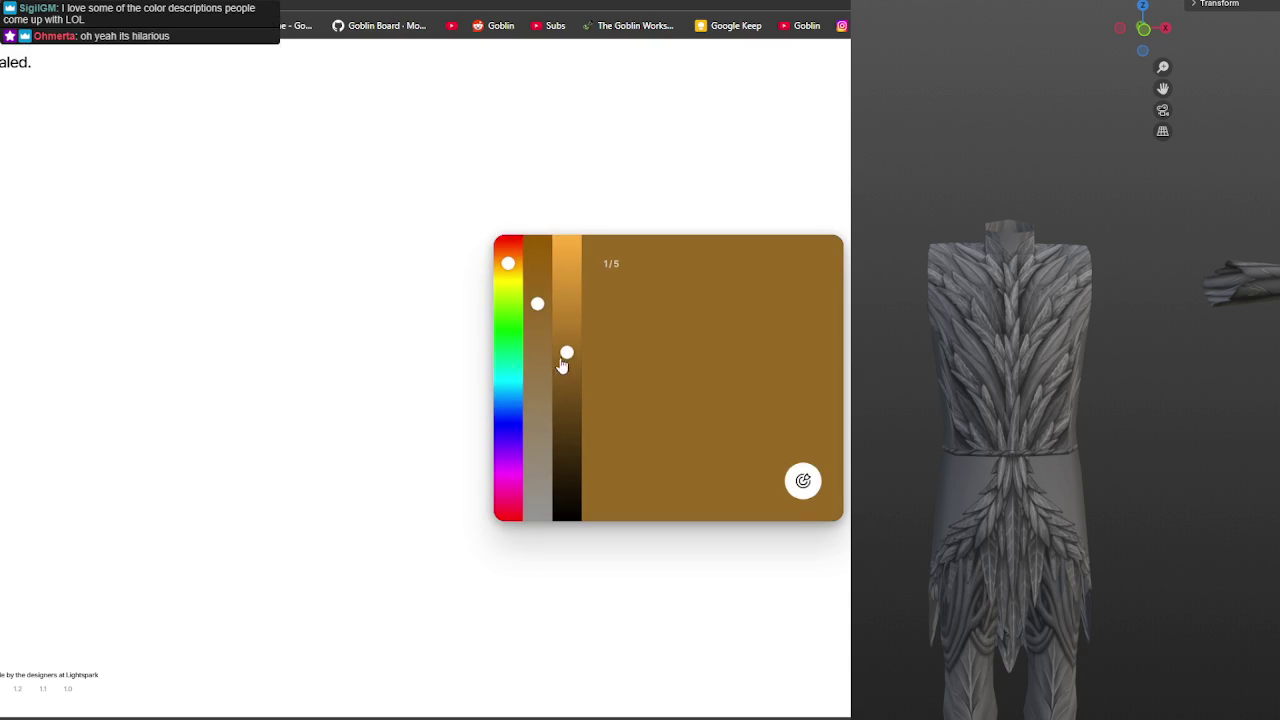
left_click(506, 456)
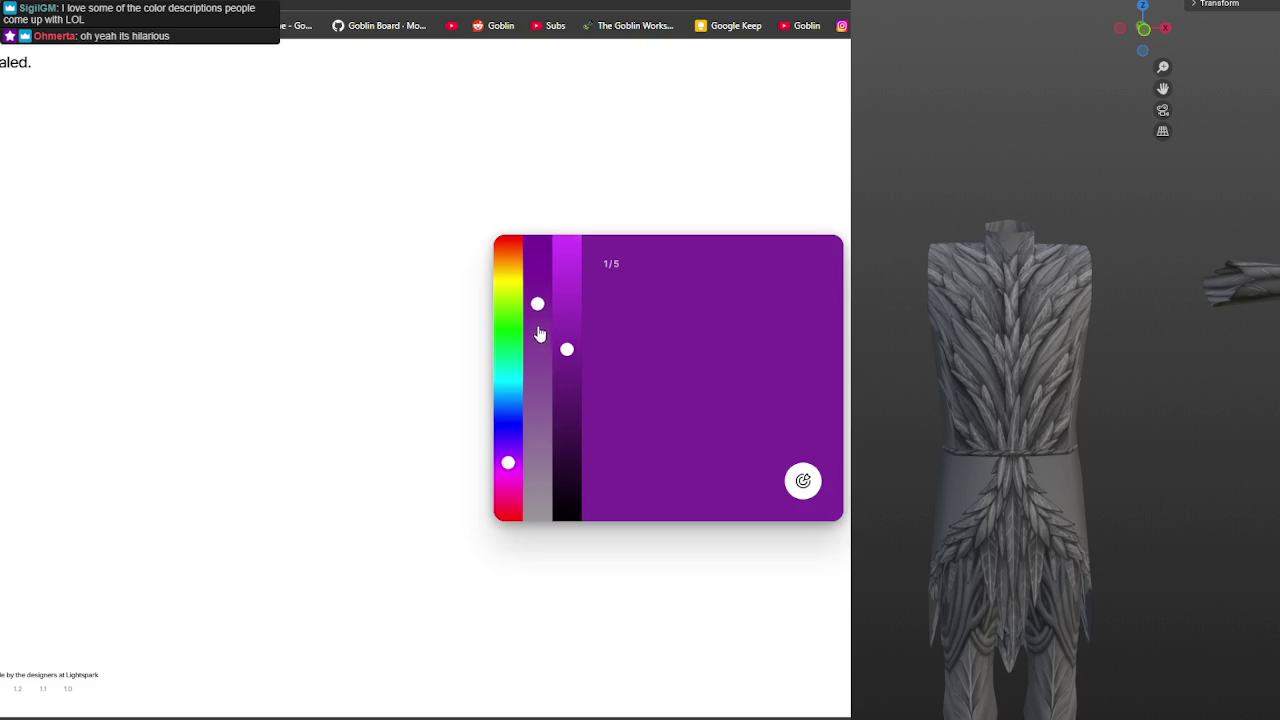
left_click_drag(537, 304, 537, 415)
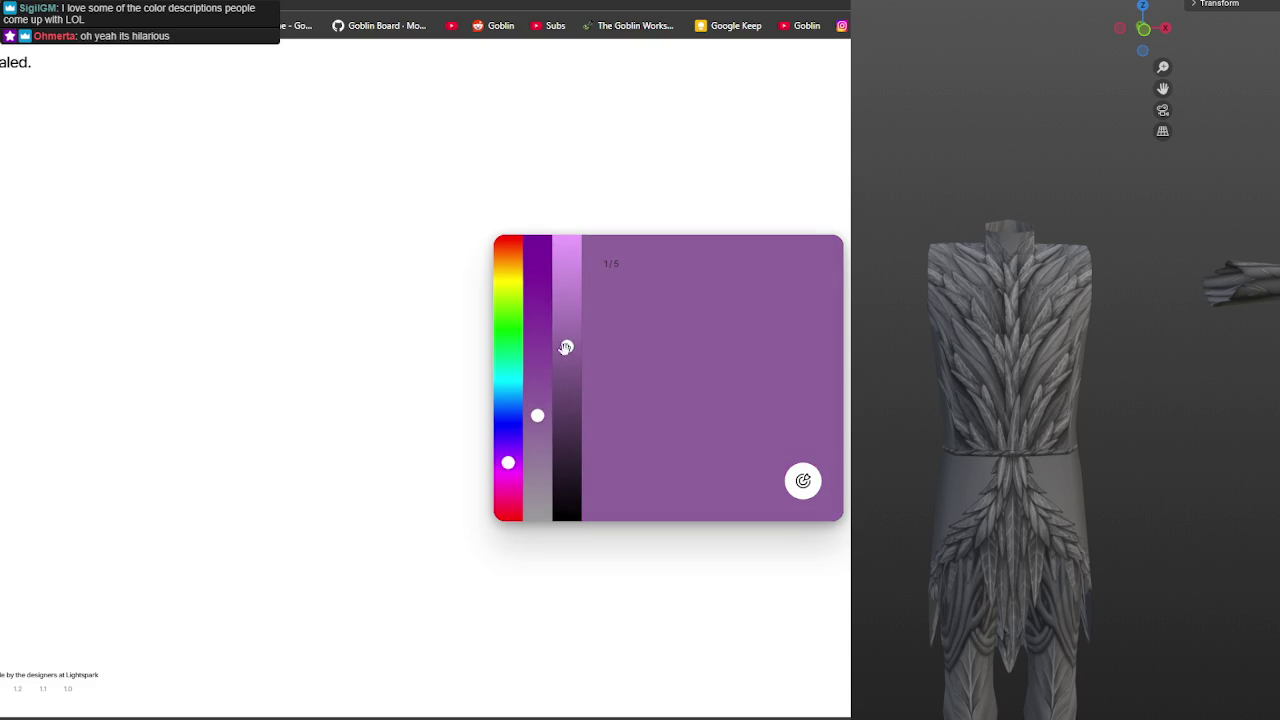
left_click_drag(507, 457, 537, 415)
left_click_drag(566, 346, 566, 337)
left_click_drag(537, 415, 537, 409)
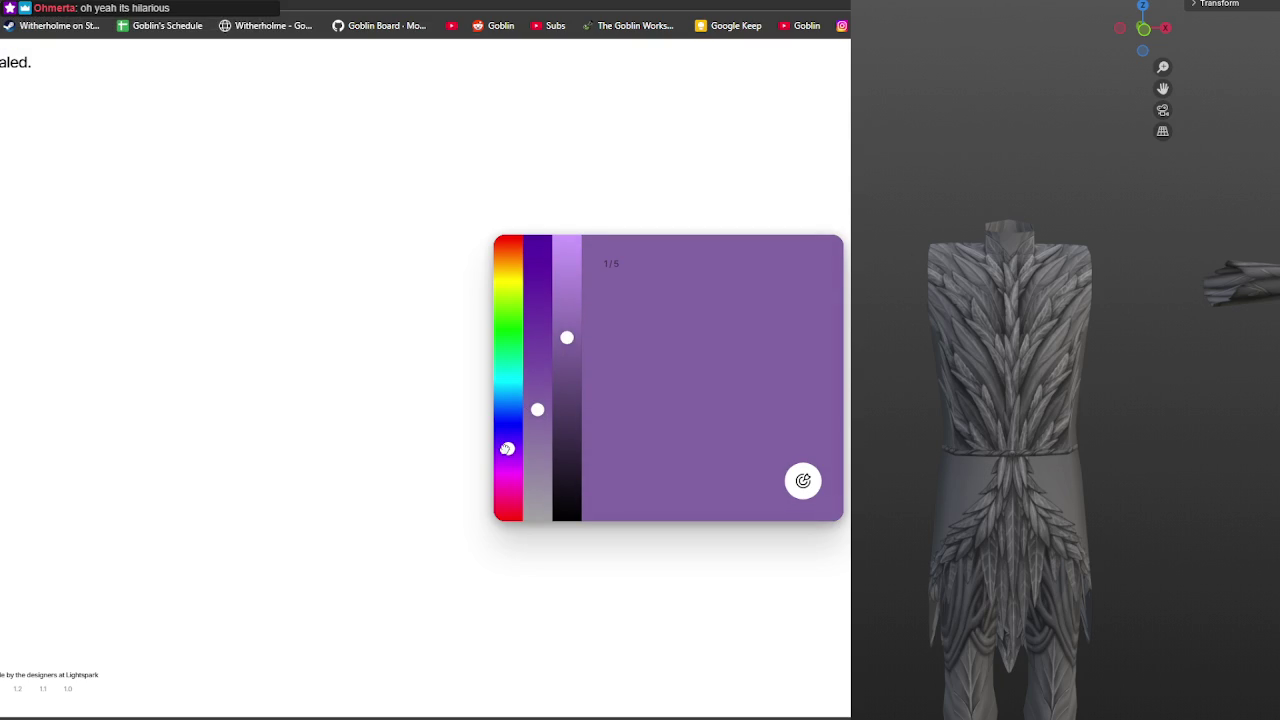
left_click_drag(508, 450, 508, 446)
left_click(803, 481)
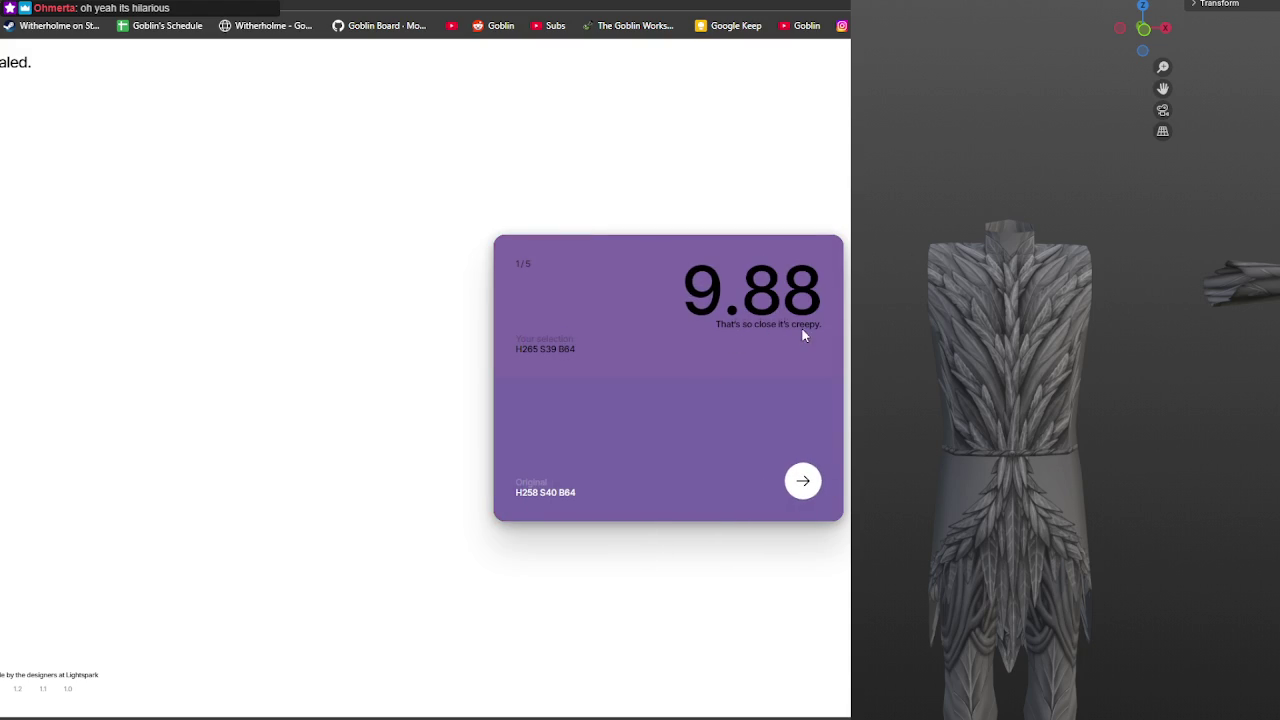
left_click(803, 482)
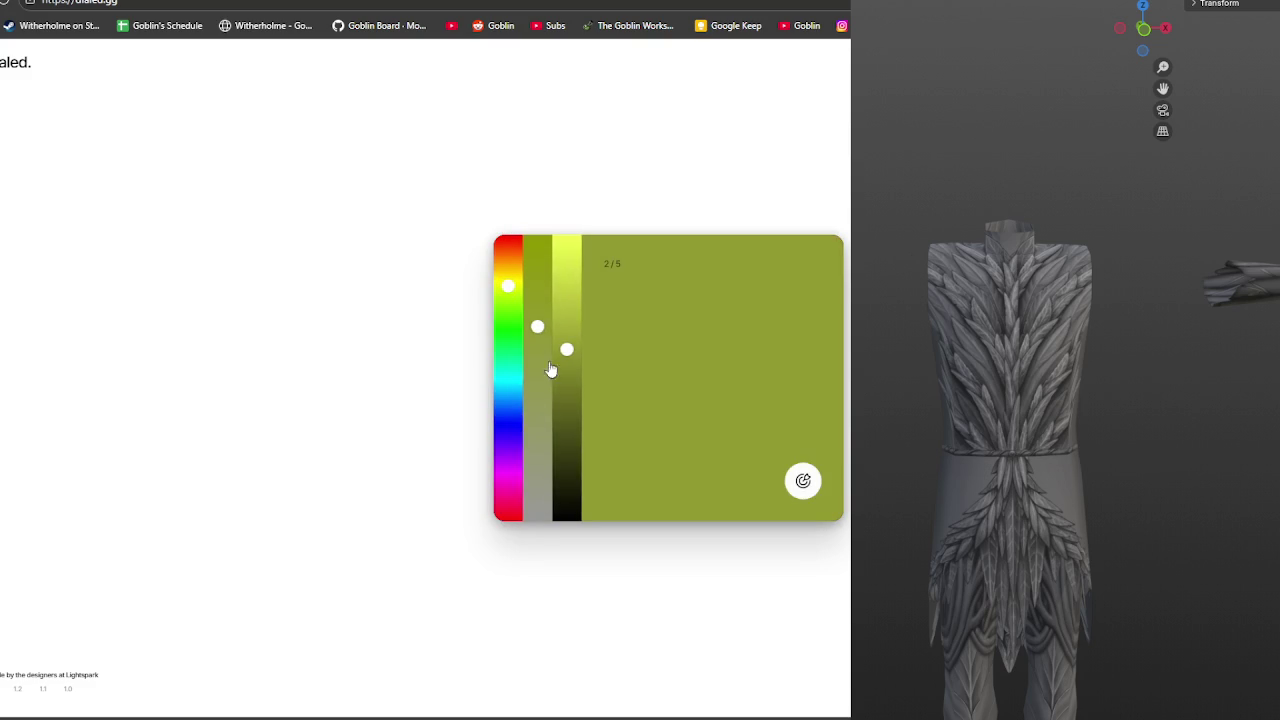
Shift the hue toward magenta and darken the guess to a deep purple
left_click_drag(506, 470, 507, 484)
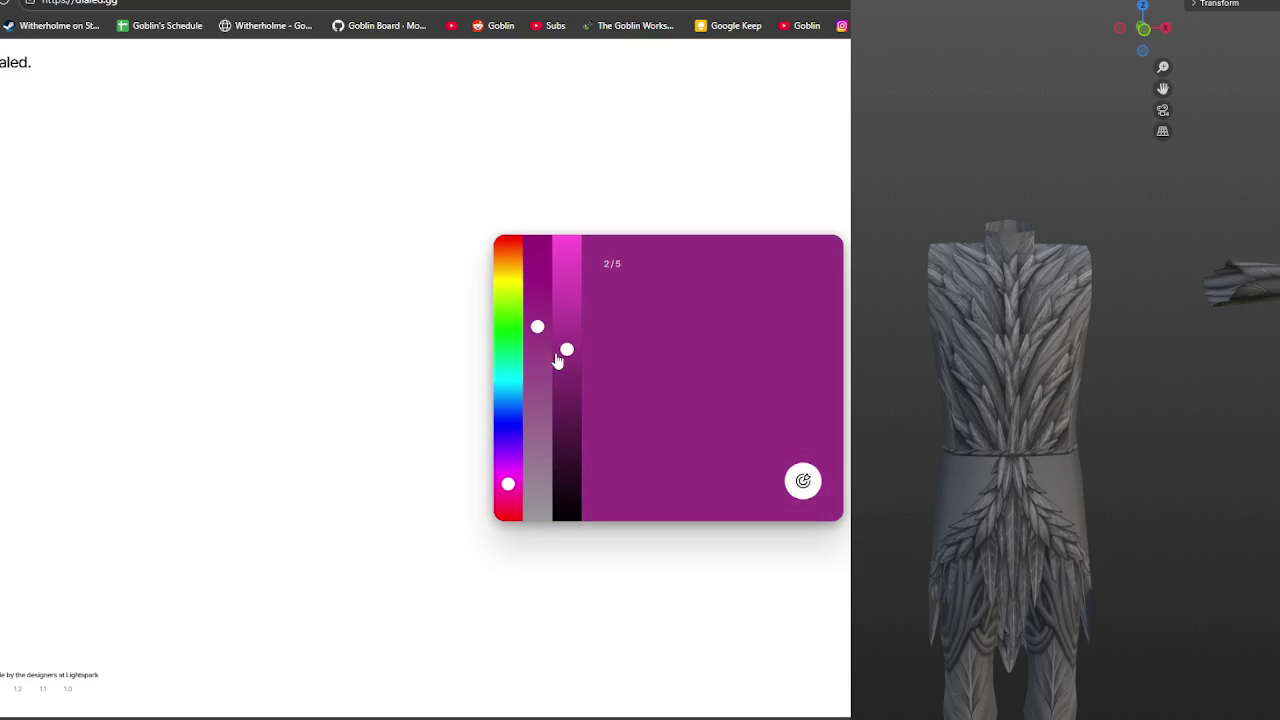
left_click(566, 430)
left_click_drag(537, 326, 538, 260)
left_click_drag(566, 427, 566, 418)
left_click_drag(516, 485, 508, 476)
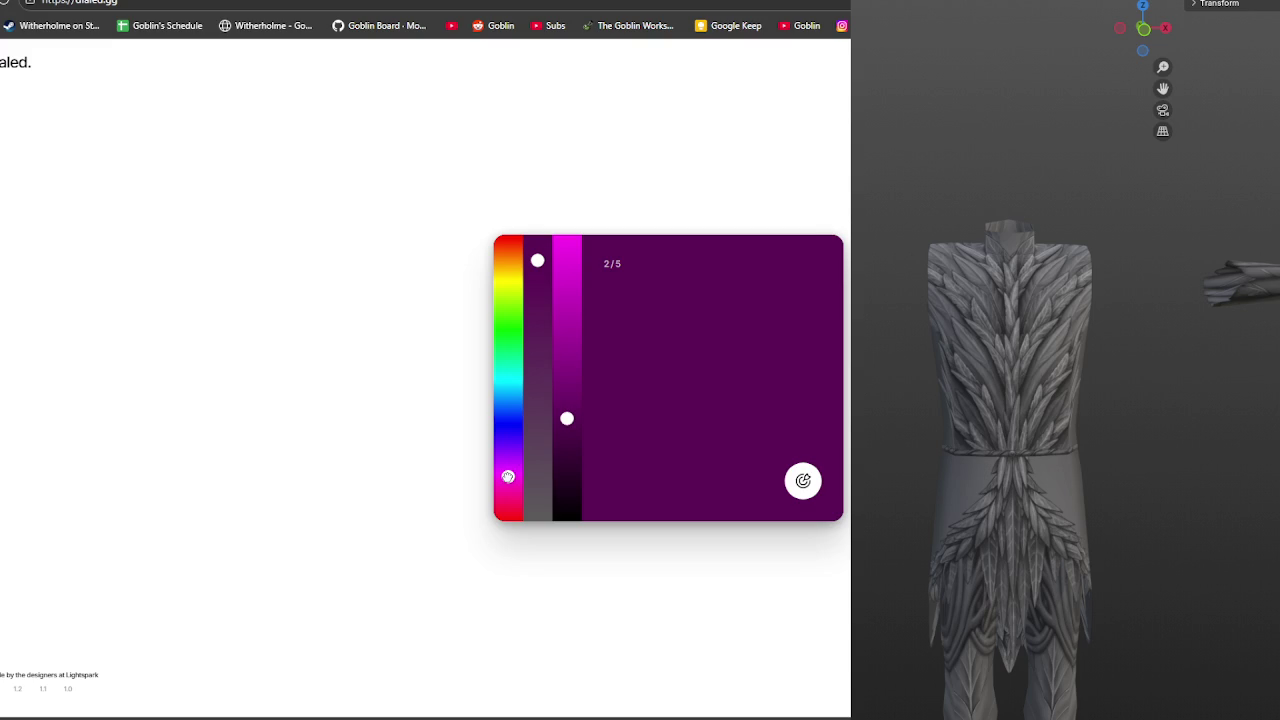
left_click_drag(540, 262, 536, 298)
left_click_drag(566, 418, 567, 412)
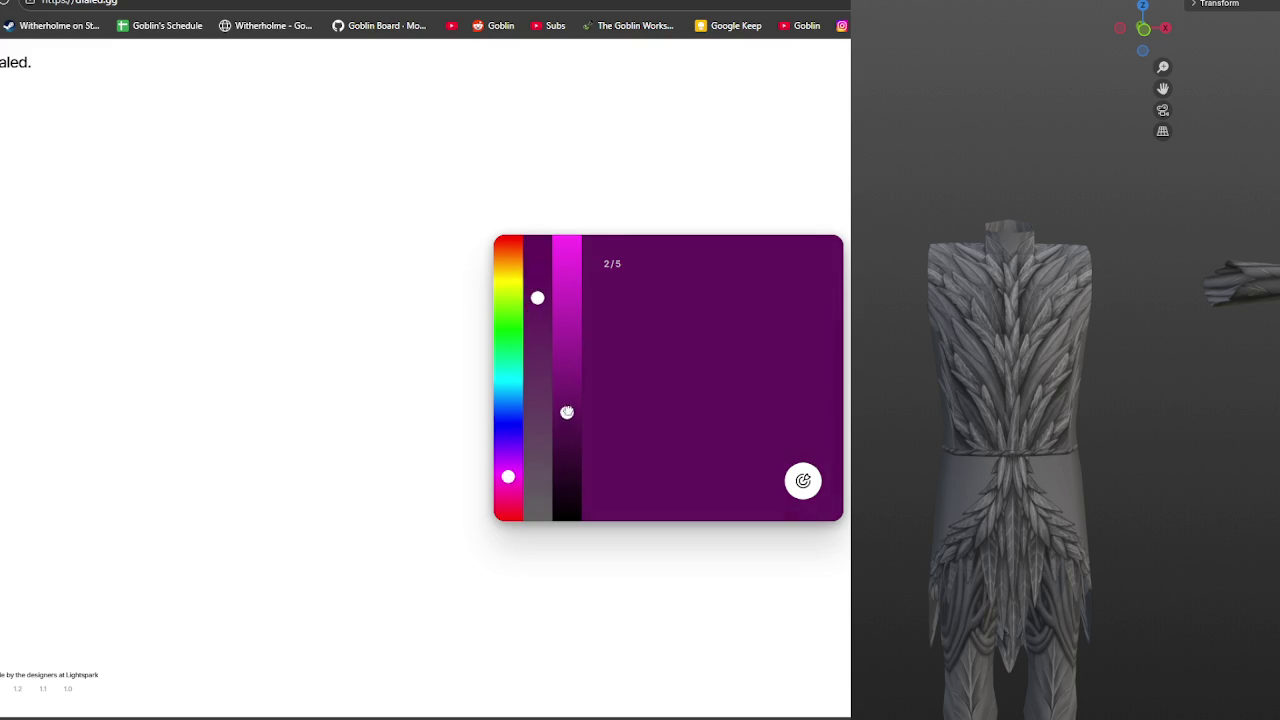
Fine-tune the purple to H306 S84 B35 and submit it for 9.53
left_click_drag(508, 477, 509, 476)
left_click_drag(509, 476, 514, 481)
left_click_drag(537, 297, 537, 280)
left_click(567, 427)
left_click_drag(567, 425, 567, 421)
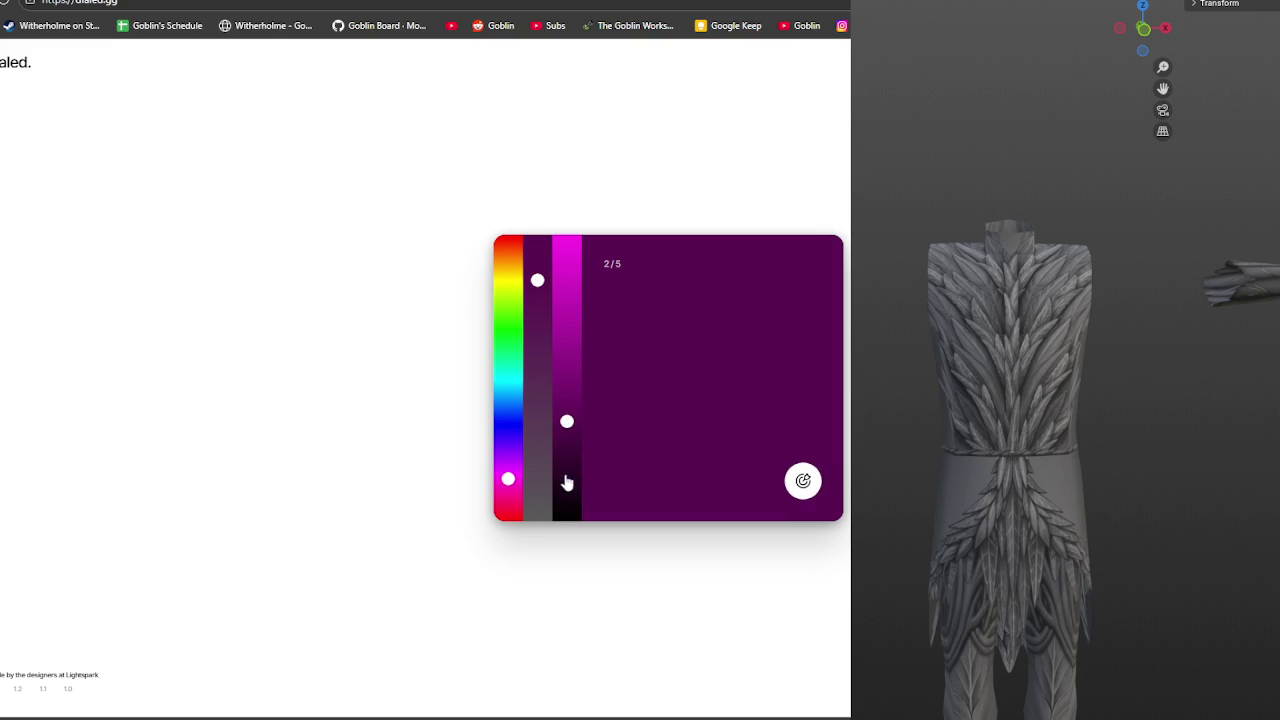
left_click(803, 481)
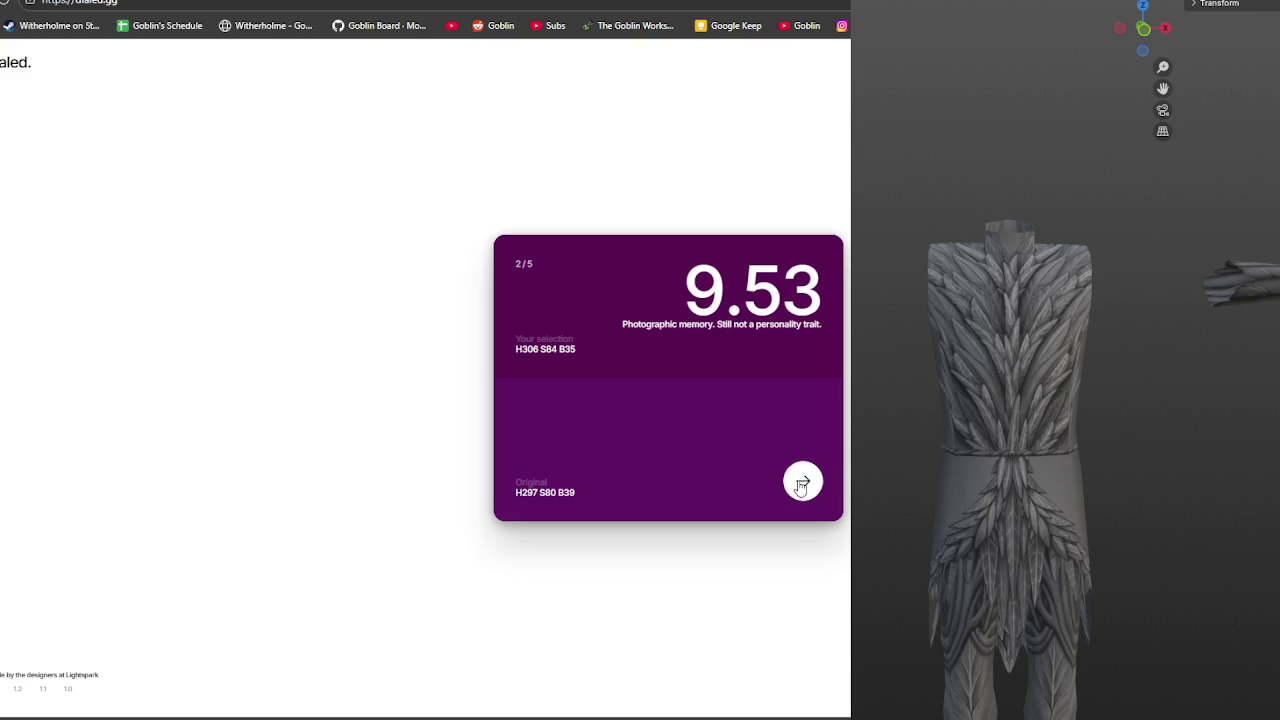
left_click(801, 484)
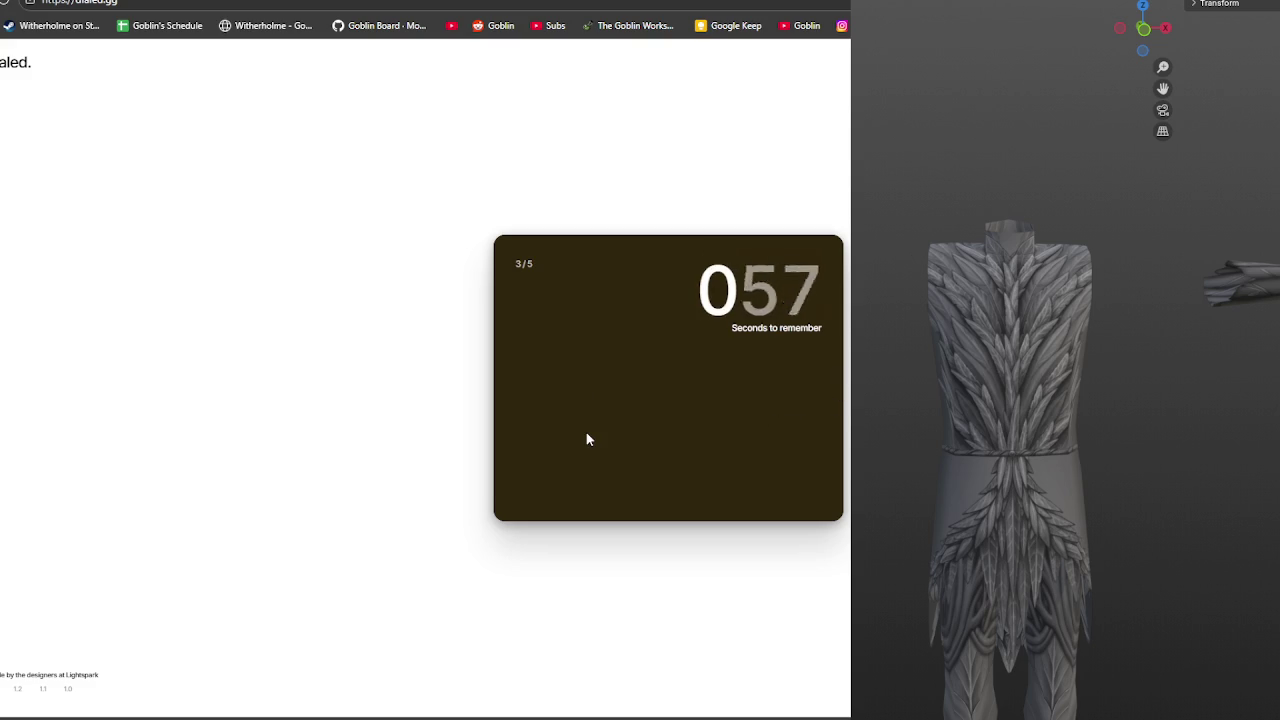
Match round three's dark olive with a yellow-green hue, low brightness and high saturation, scoring 9.62
left_click(509, 303)
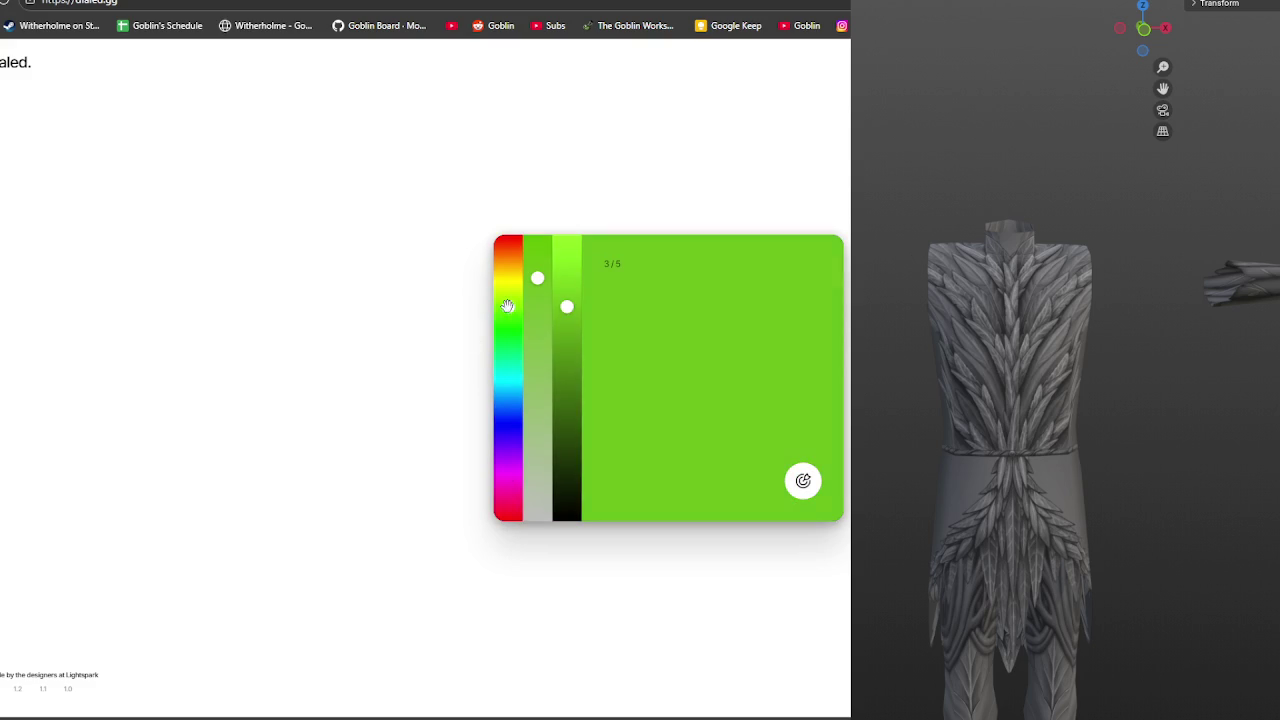
left_click_drag(567, 310, 567, 470)
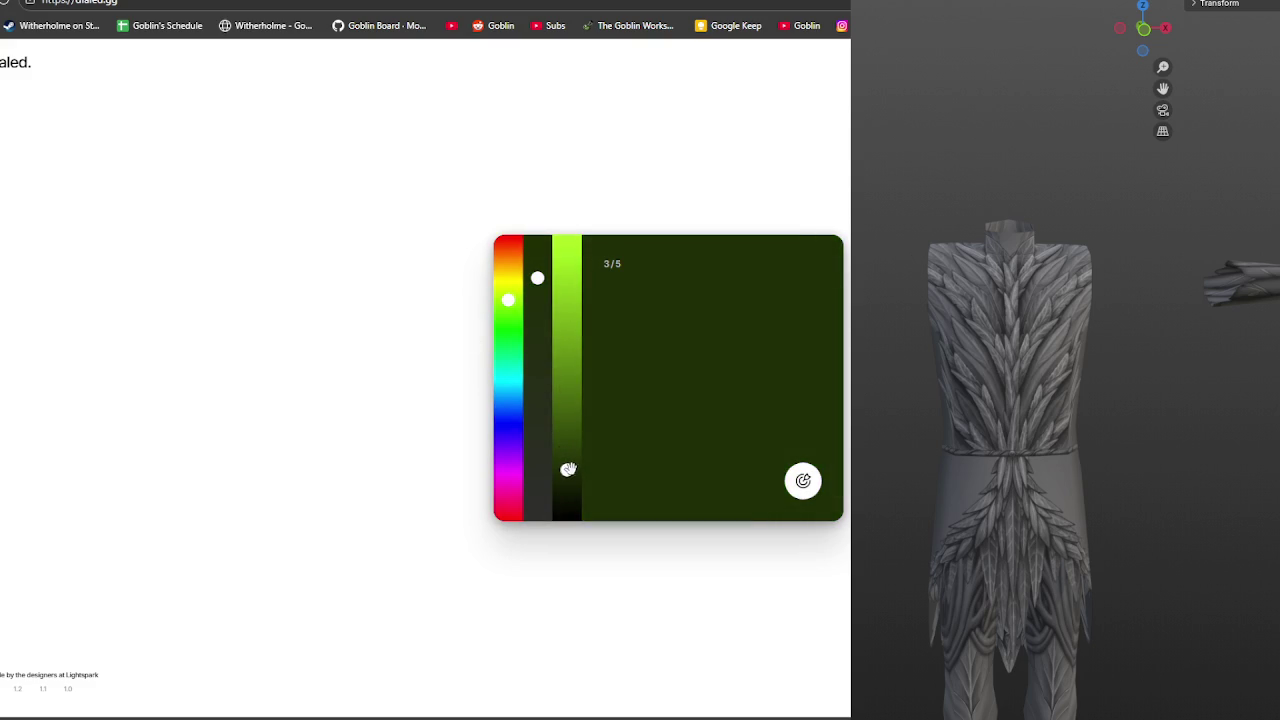
mouse_move(510, 314)
left_mouse_down()
mouse_move(508, 280)
mouse_move(537, 272)
mouse_move(509, 274)
left_mouse_up()
left_click_drag(567, 470, 567, 460)
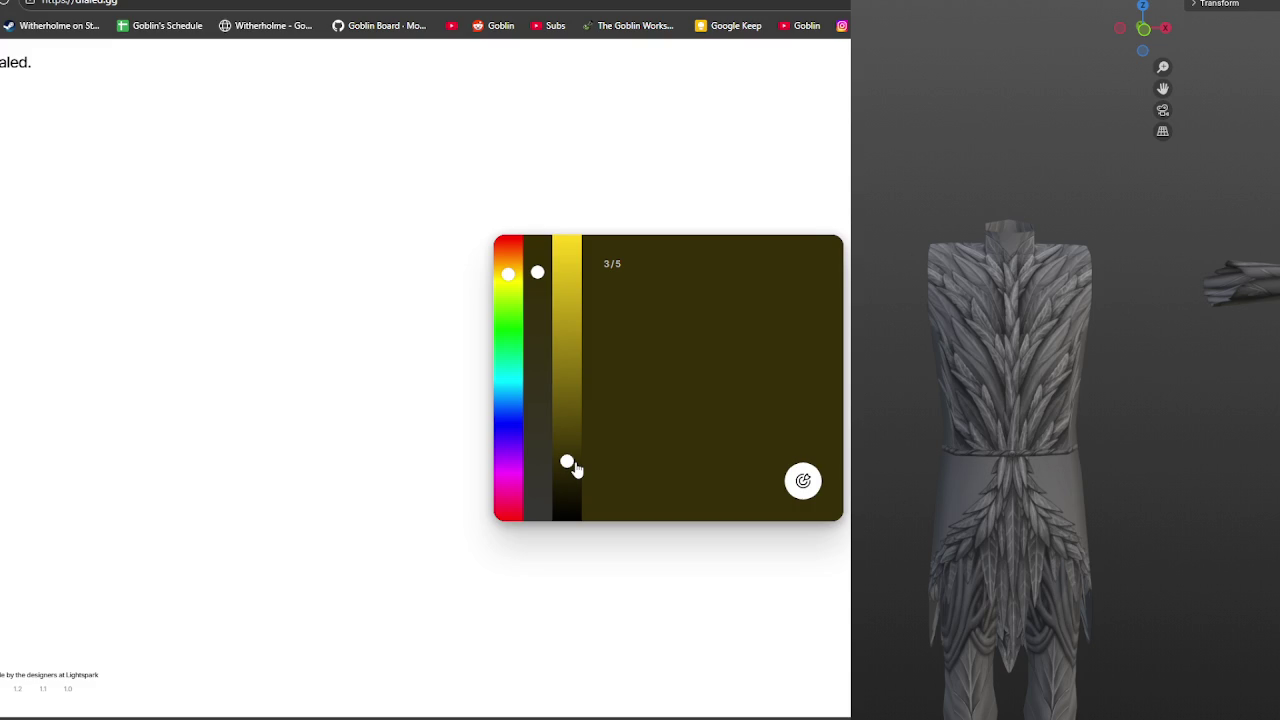
left_click_drag(574, 467, 574, 480)
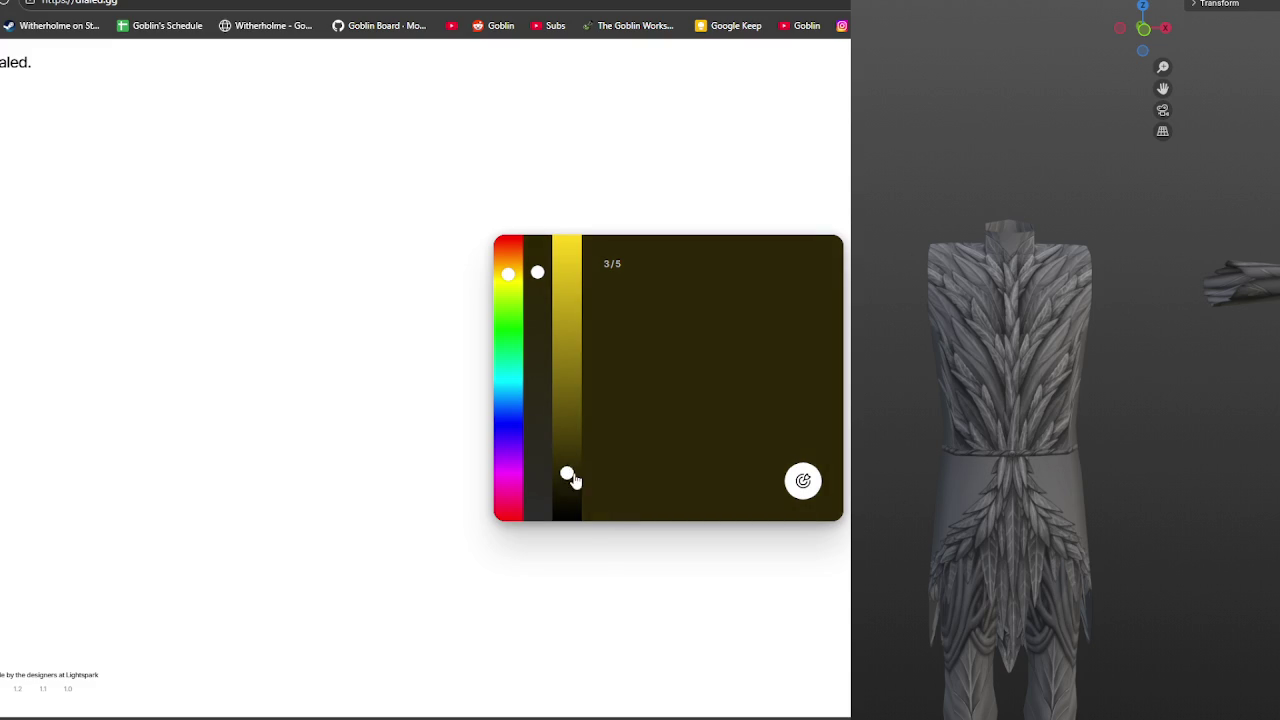
mouse_move(537, 272)
left_mouse_down()
mouse_move(537, 254)
mouse_move(510, 277)
left_mouse_up()
left_click(802, 480)
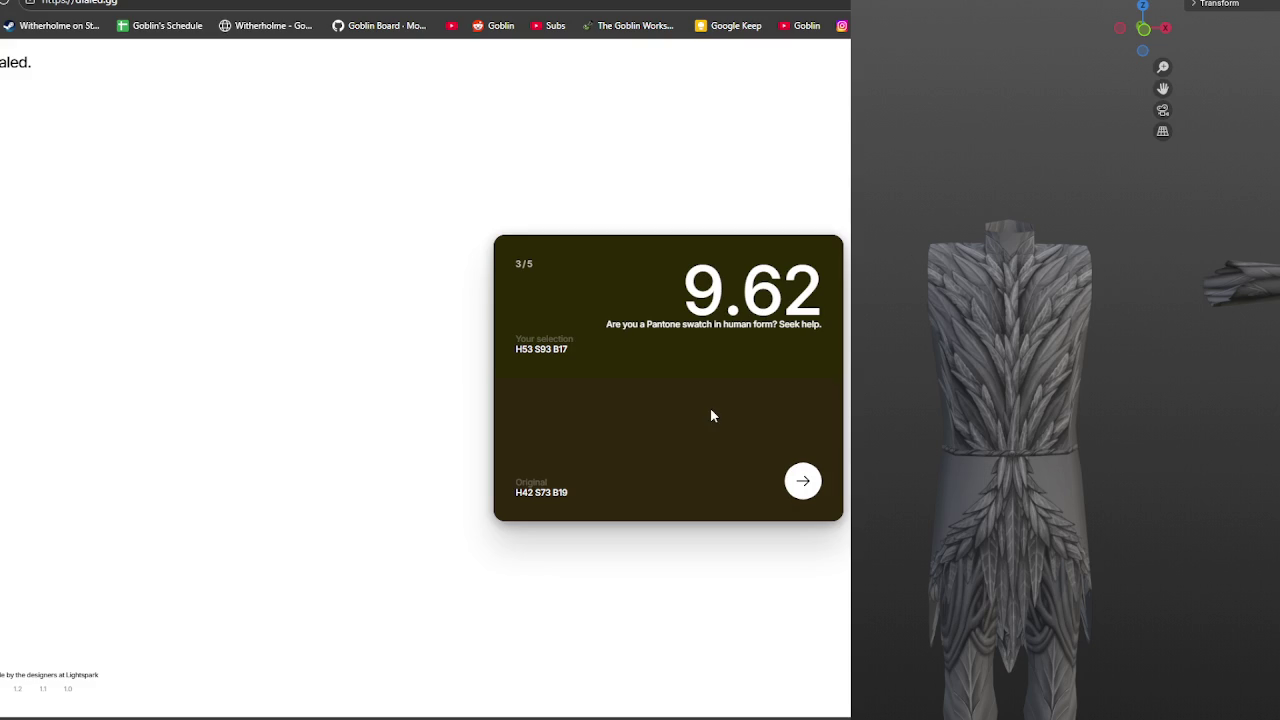
left_click(806, 483)
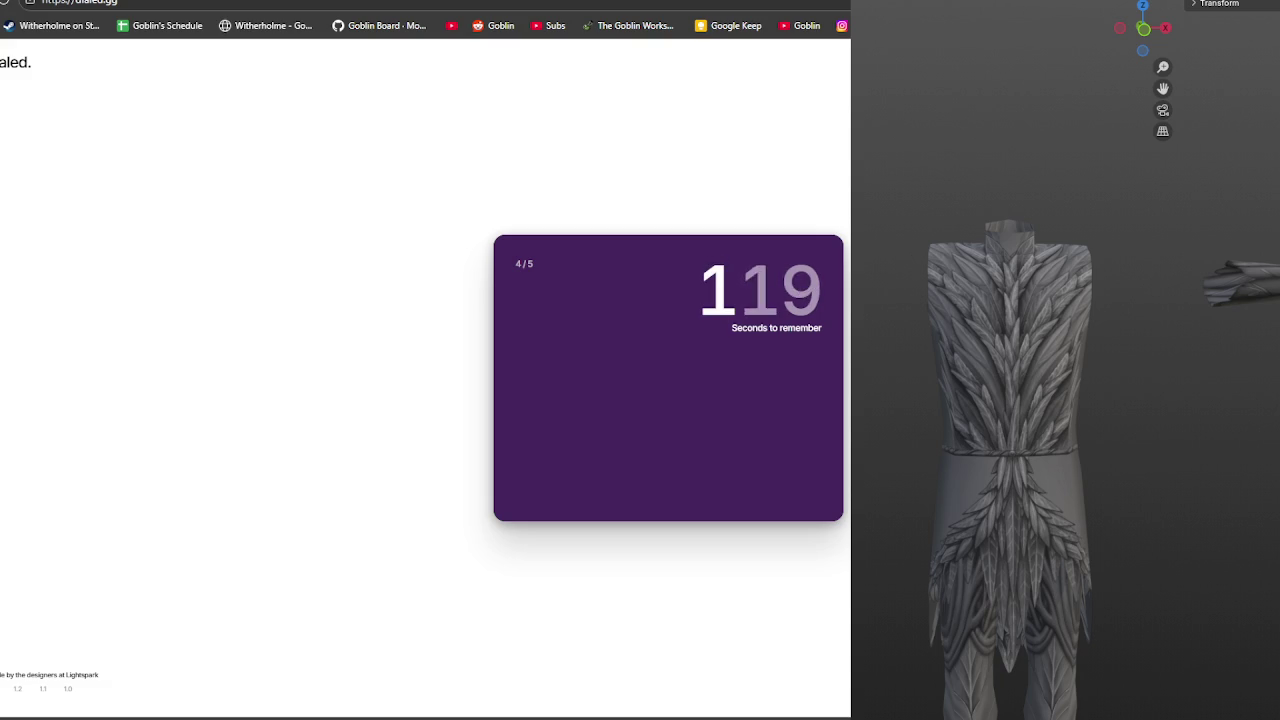
Match round four's violet by setting a violet hue and fine-tuning shade, scoring 9.32
mouse_move(508, 413)
left_mouse_down()
mouse_move(508, 449)
mouse_move(537, 318)
left_mouse_up()
left_click_drag(508, 451, 508, 449)
left_click_drag(566, 381, 567, 387)
mouse_move(537, 320)
left_mouse_down()
mouse_move(567, 392)
mouse_move(537, 347)
left_mouse_up()
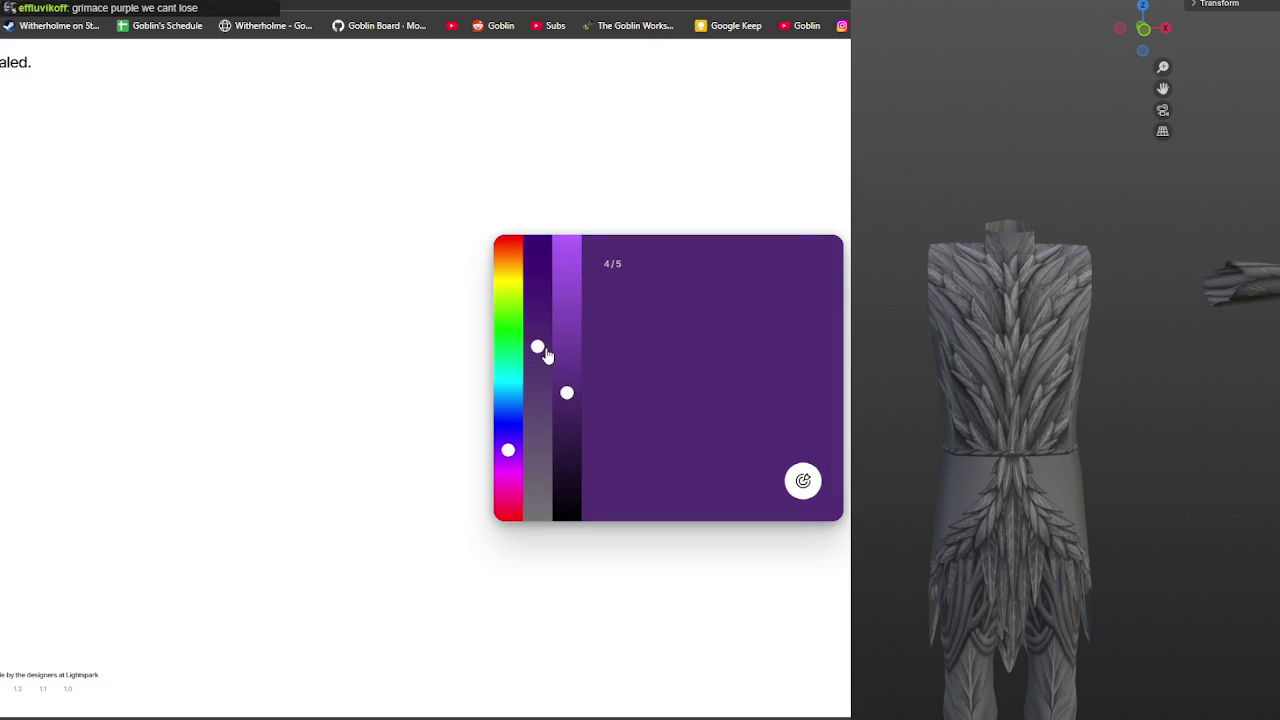
left_click_drag(508, 449, 509, 448)
left_click_drag(566, 392, 566, 387)
left_click(801, 490)
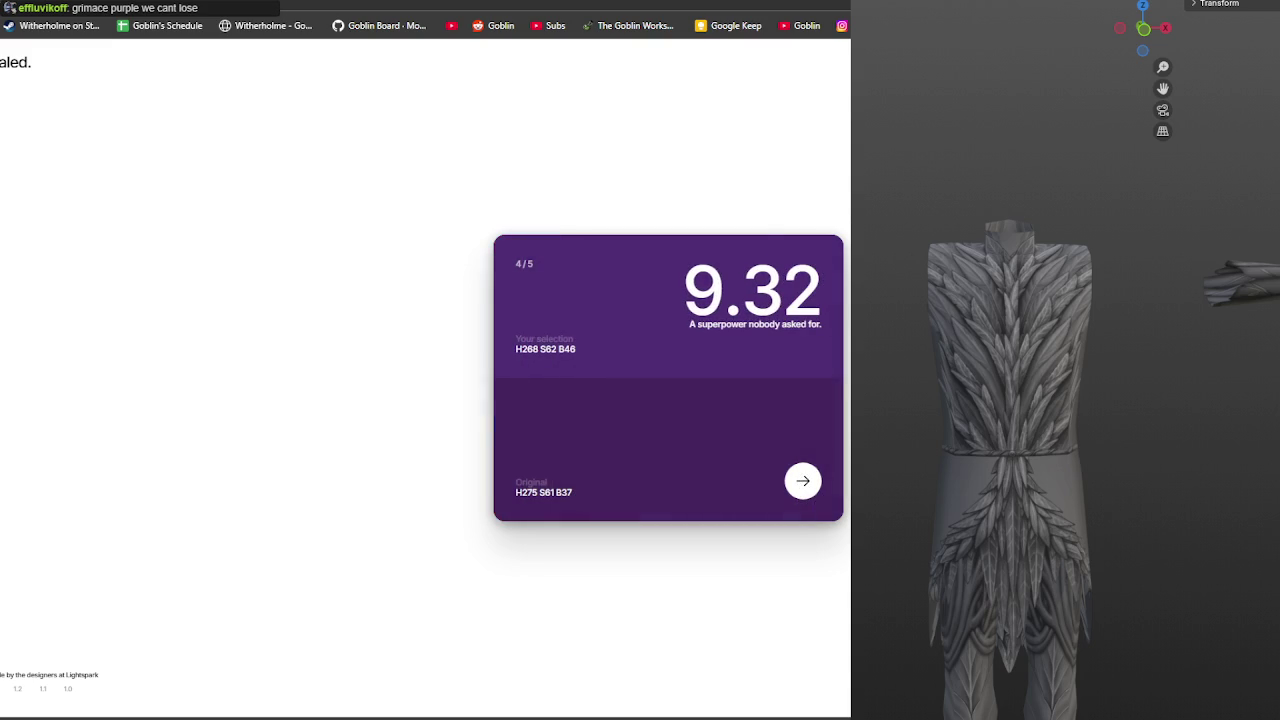
left_click(804, 483)
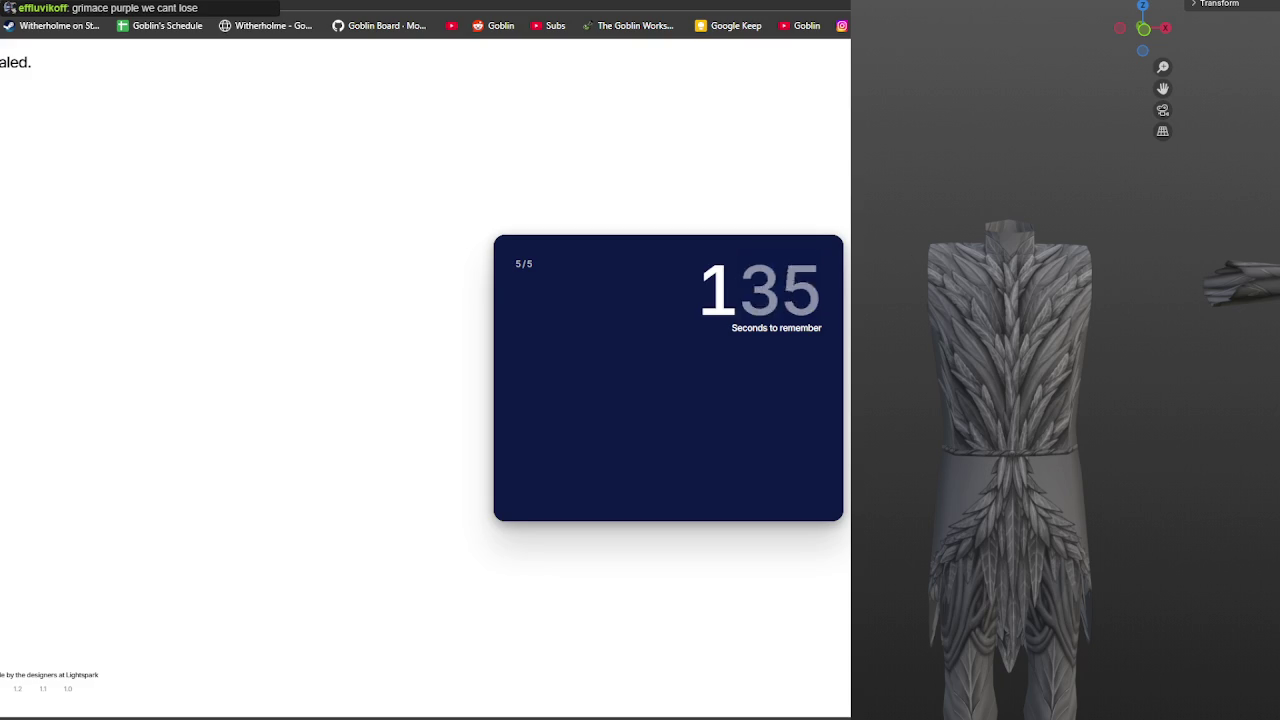
Recreate round five's navy with a blue hue, near-black brightness and adjusted saturation
left_click(508, 396)
left_click_drag(567, 430, 567, 470)
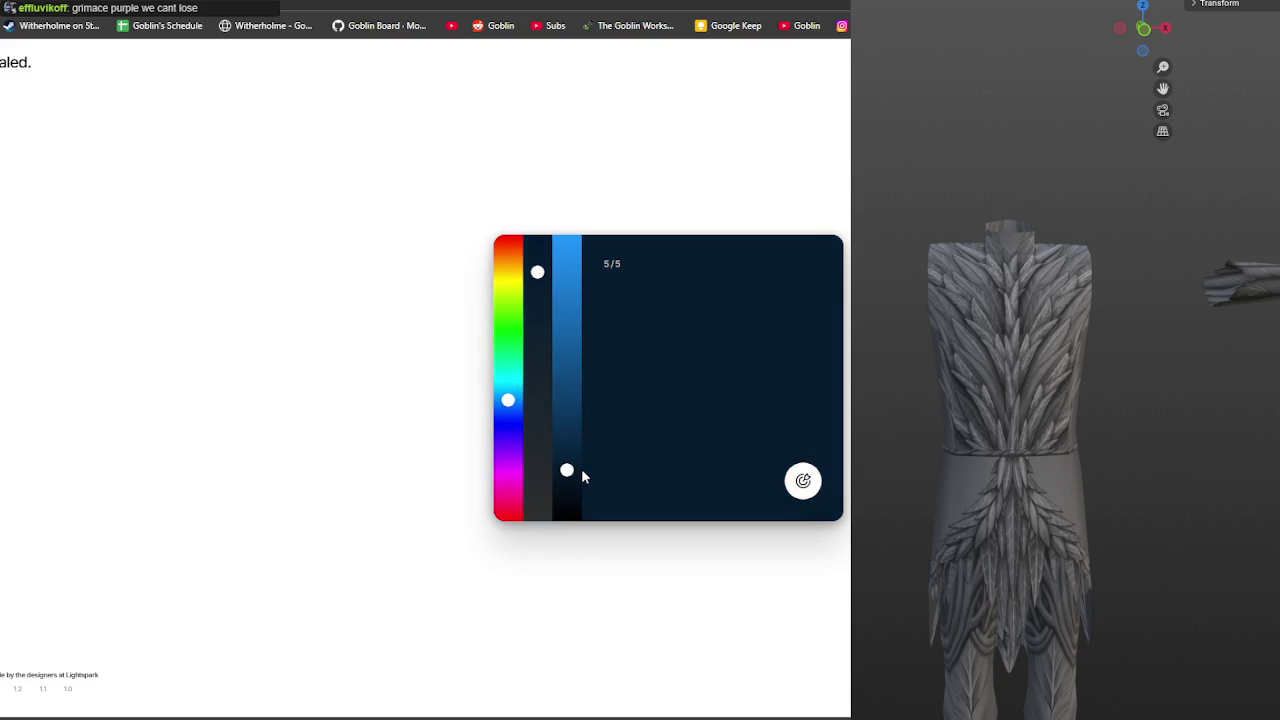
left_click(508, 405)
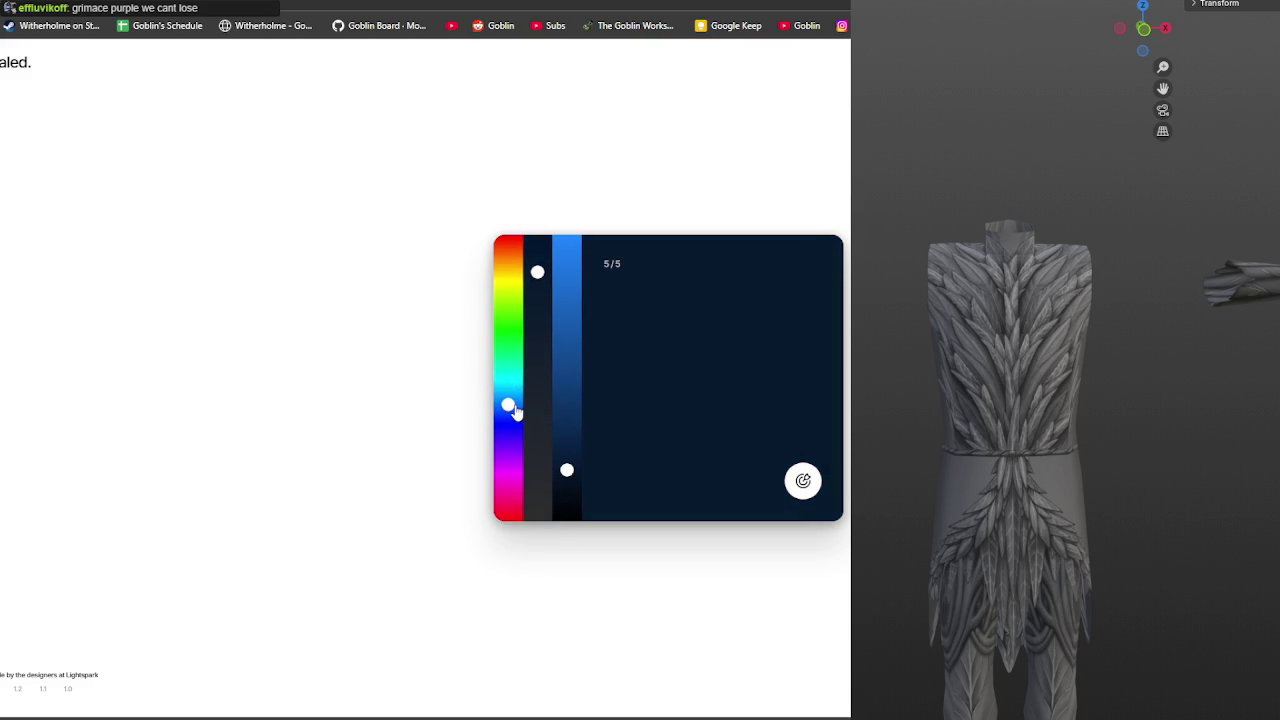
left_click_drag(528, 311, 537, 295)
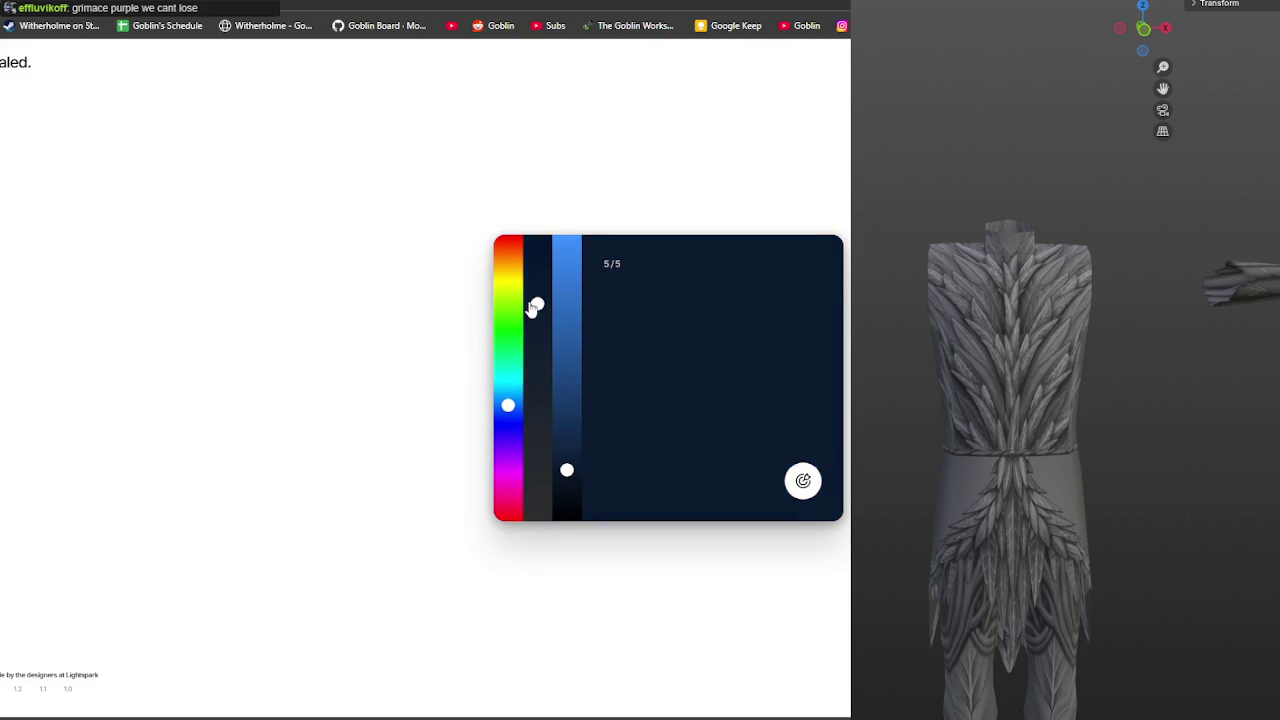
left_click(508, 406)
left_click_drag(567, 470, 568, 461)
left_click(538, 299)
left_click_drag(538, 299, 538, 312)
left_click_drag(508, 405, 512, 408)
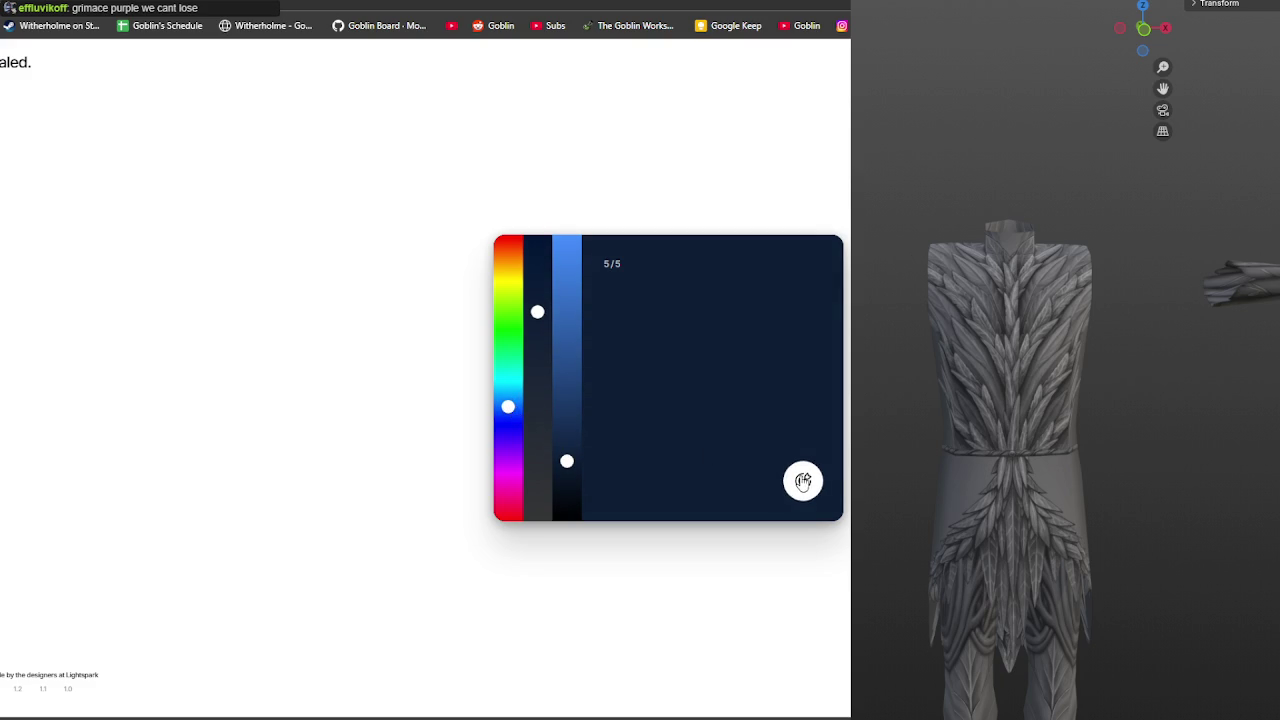
Submit the navy guess for 8.84, view the 47.19/50 total, and paste the challenge link into a new tab
left_click(802, 480)
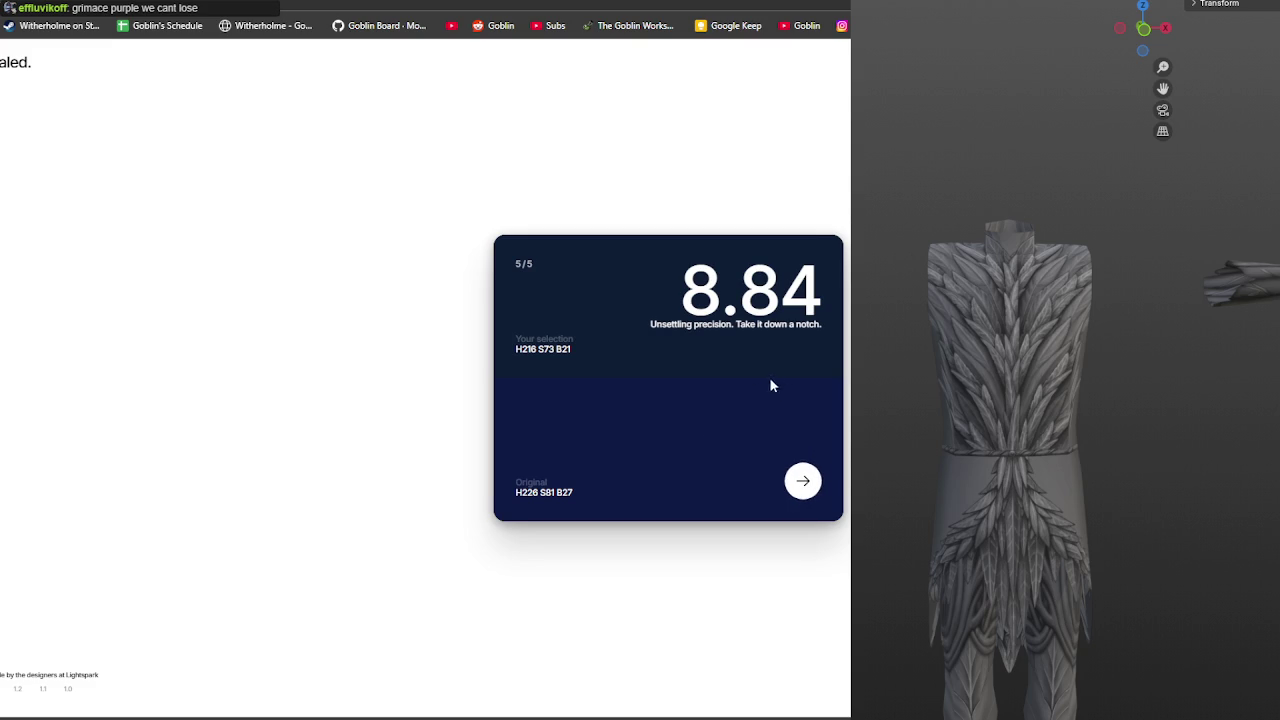
left_click(806, 479)
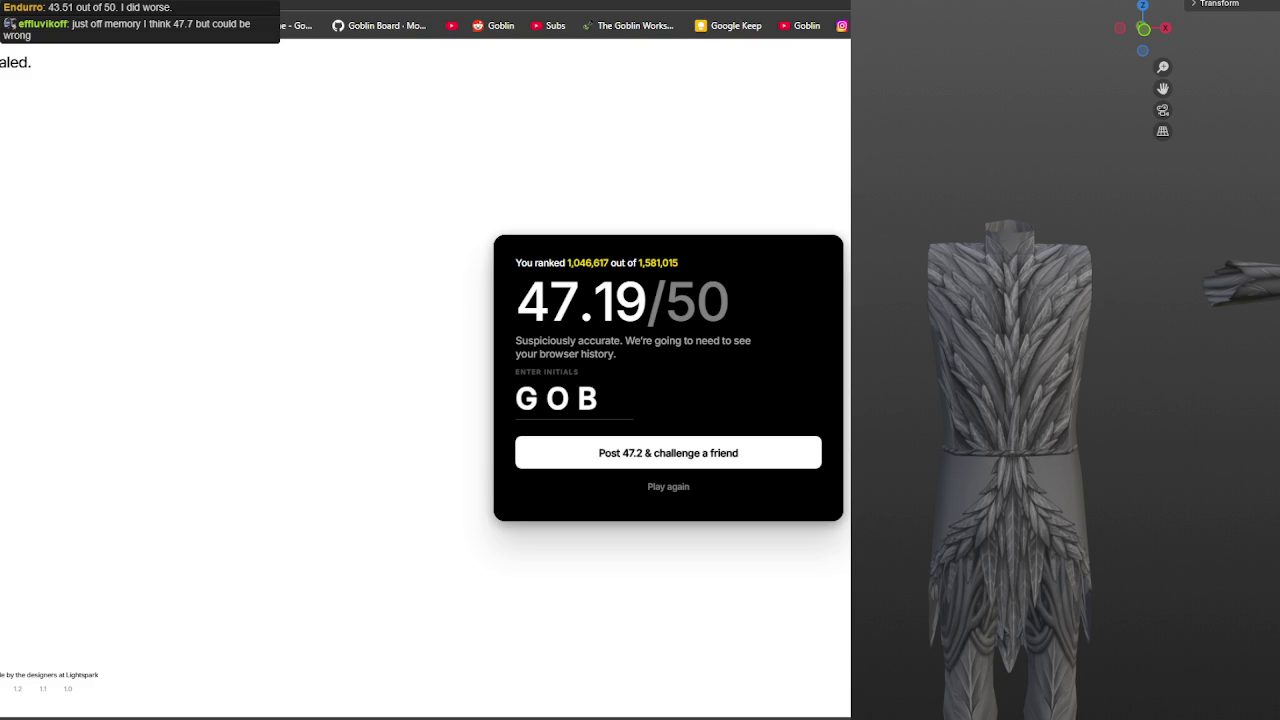
key("ctrl+t")
key("ctrl+v")
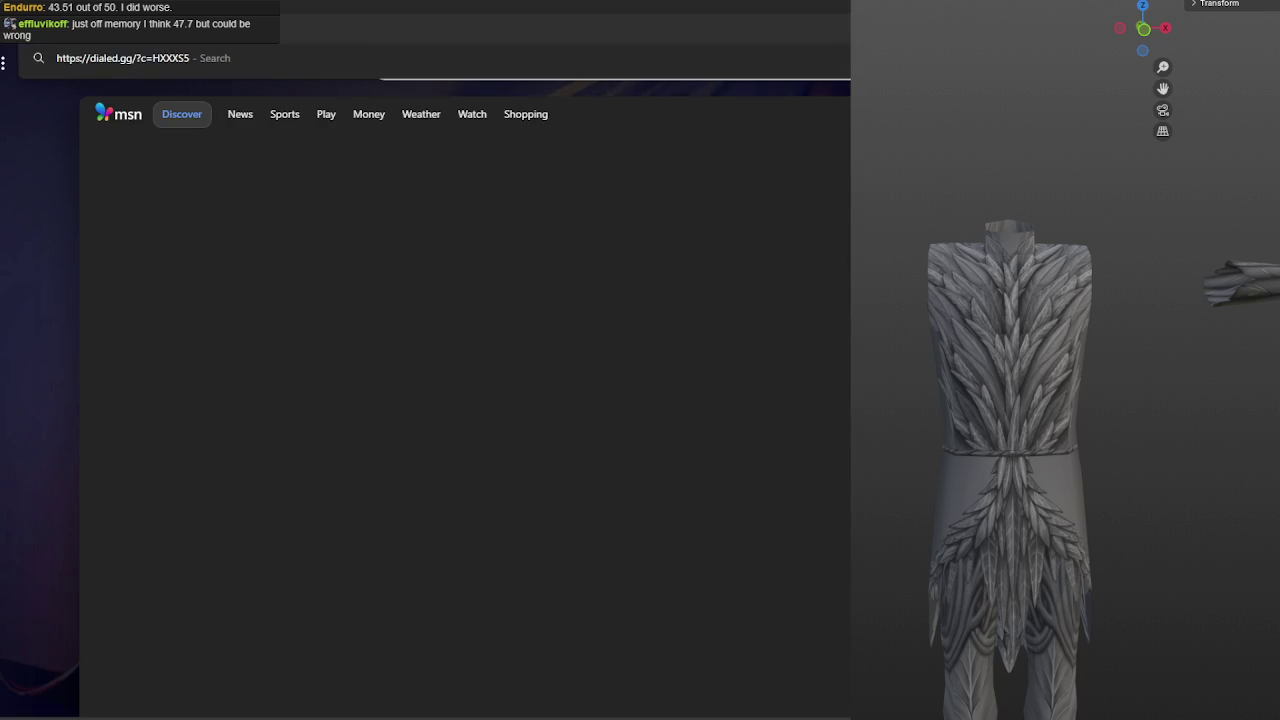
key("Return")
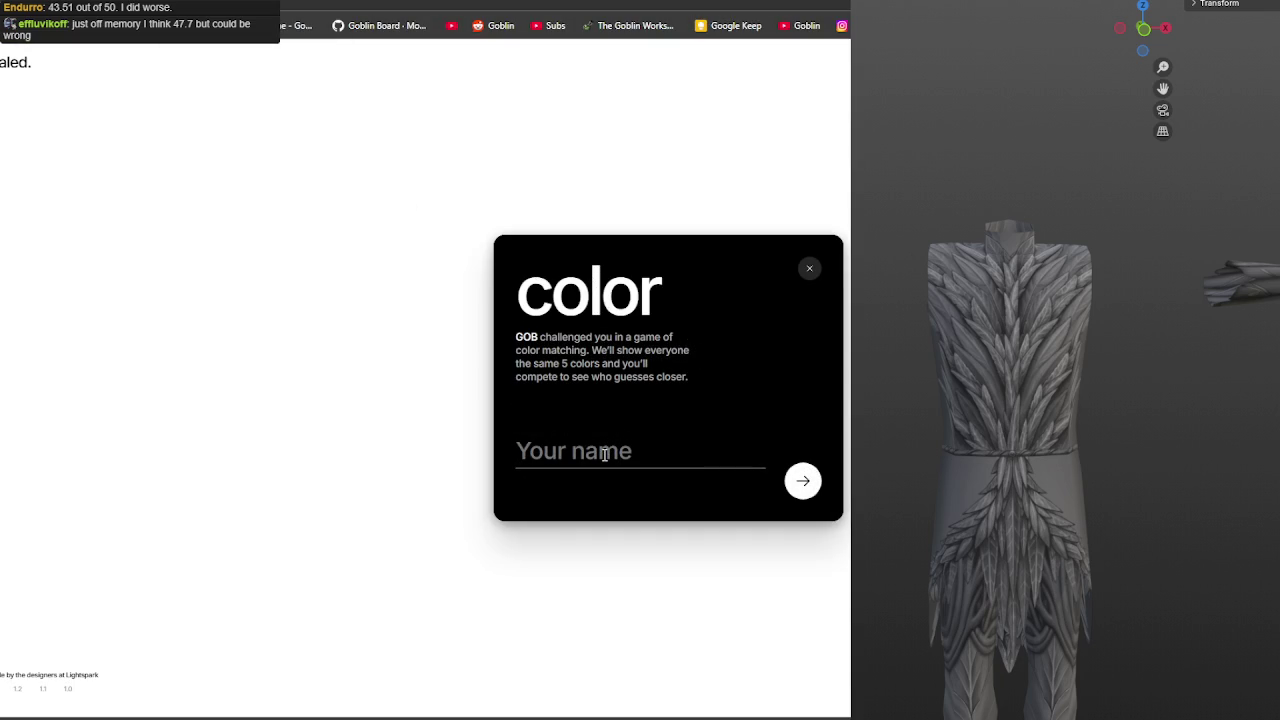
key("ctrl+w")
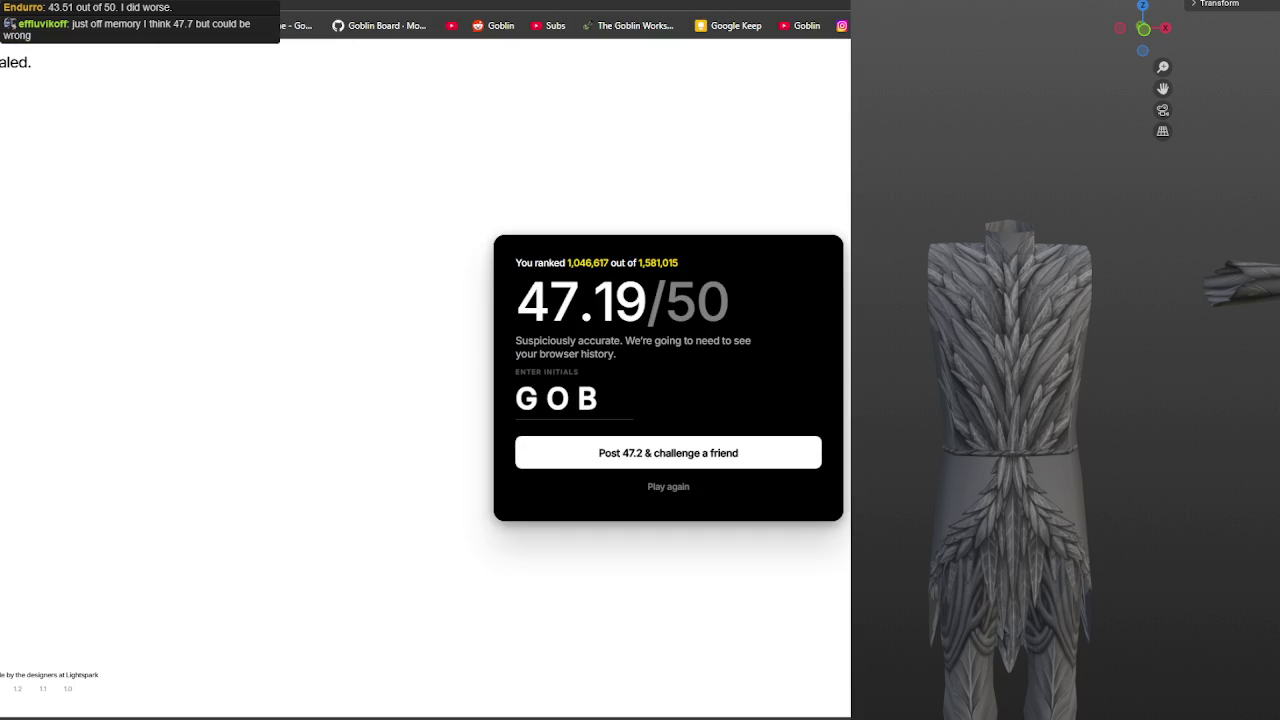